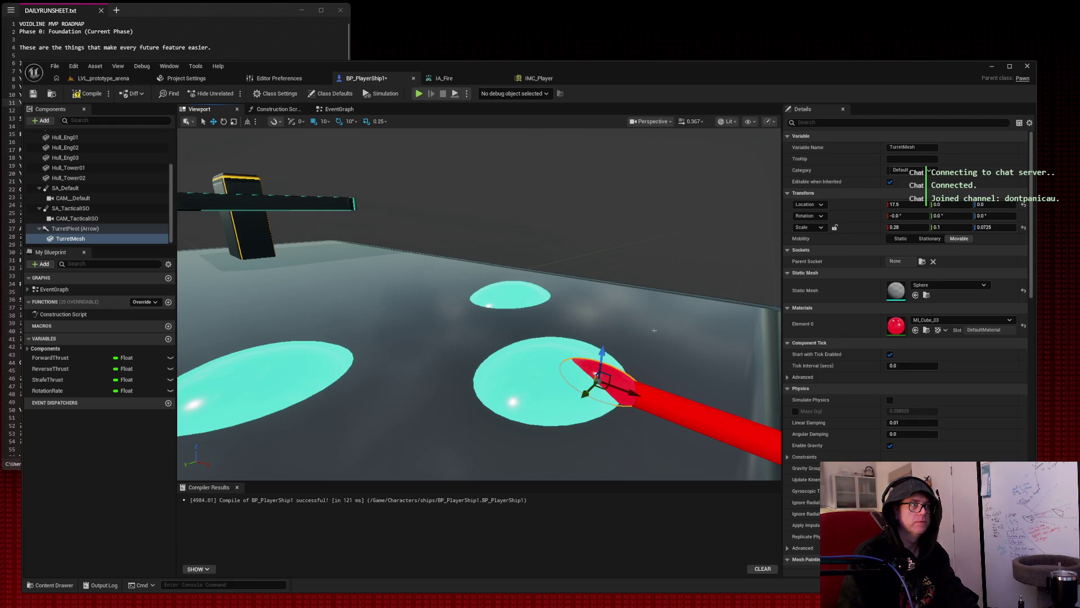
Reduce the TurretMesh Z scale to 0.055 and drag its X and Y scale wider.
{"action": "left_click", "coordinate": [992, 227]}
{"action": "type", "text": "0.0225"}
{"action": "key", "text": "Return"}
{"action": "type", "text": "0.055"}
{"action": "key", "text": "Return"}
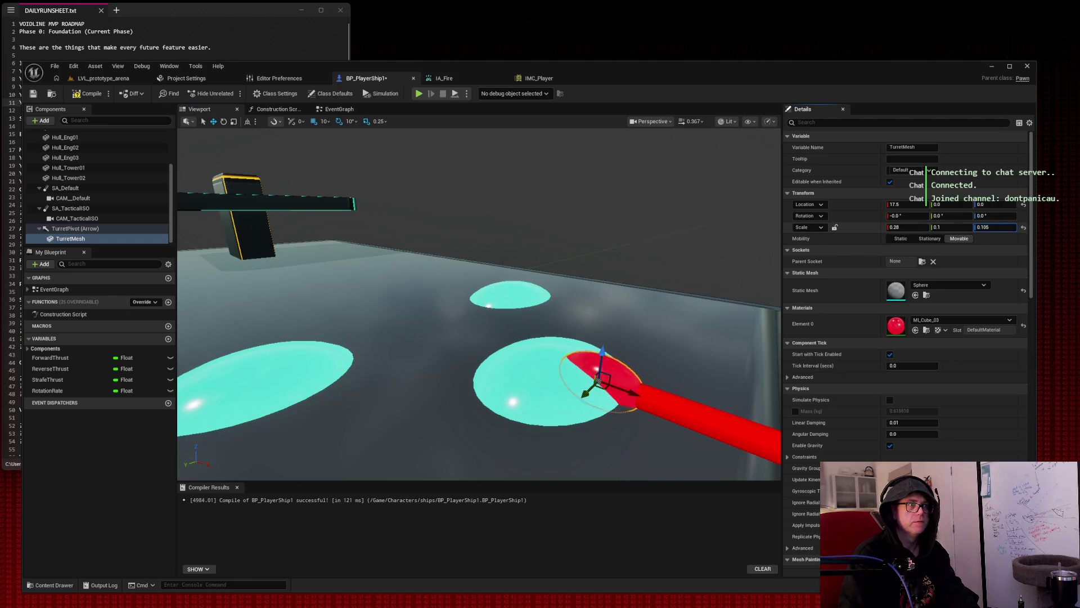
{"action": "left_click_drag", "start_coordinate": [950, 226], "coordinate": [979, 227]}
{"action": "mouse_move", "coordinate": [905, 227]}
{"action": "left_mouse_down"}
{"action": "mouse_move", "coordinate": [949, 227]}
{"action": "mouse_move", "coordinate": [932, 227]}
{"action": "left_mouse_up"}
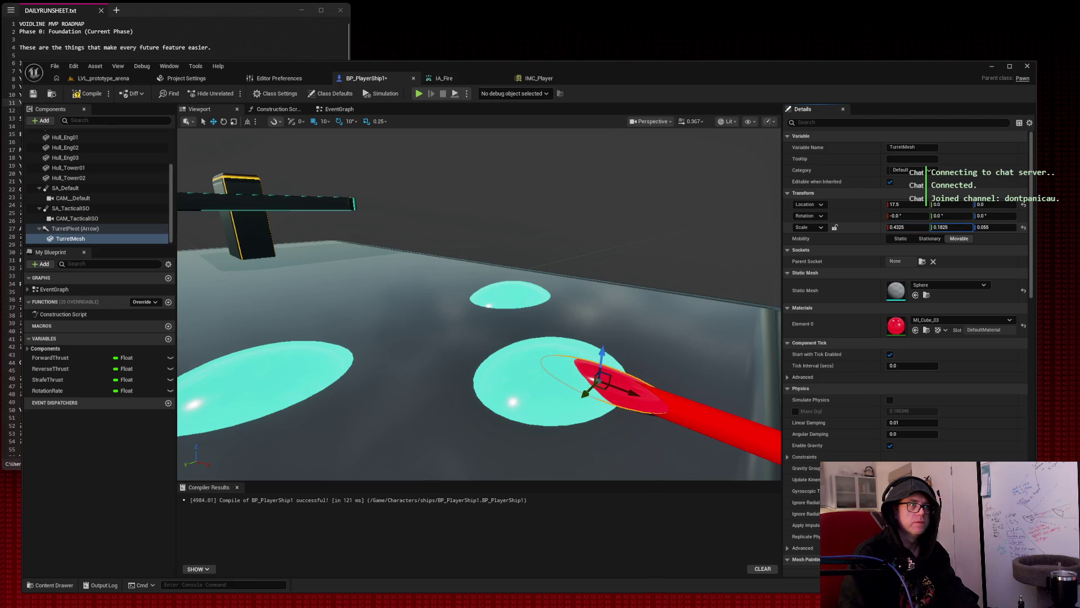
Set the TurretMesh scale to X 0.4 and Y 0.18 with a lower Z value.
{"action": "key", "text": "BackSpace"}
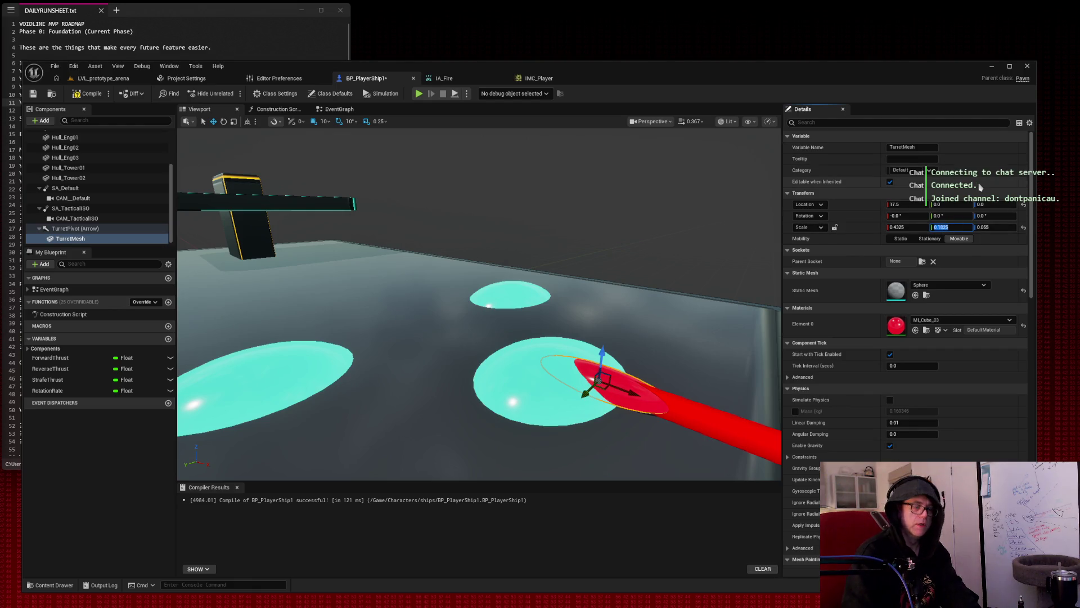
{"action": "type", "text": "0.18"}
{"action": "key", "text": "shift+Tab"}
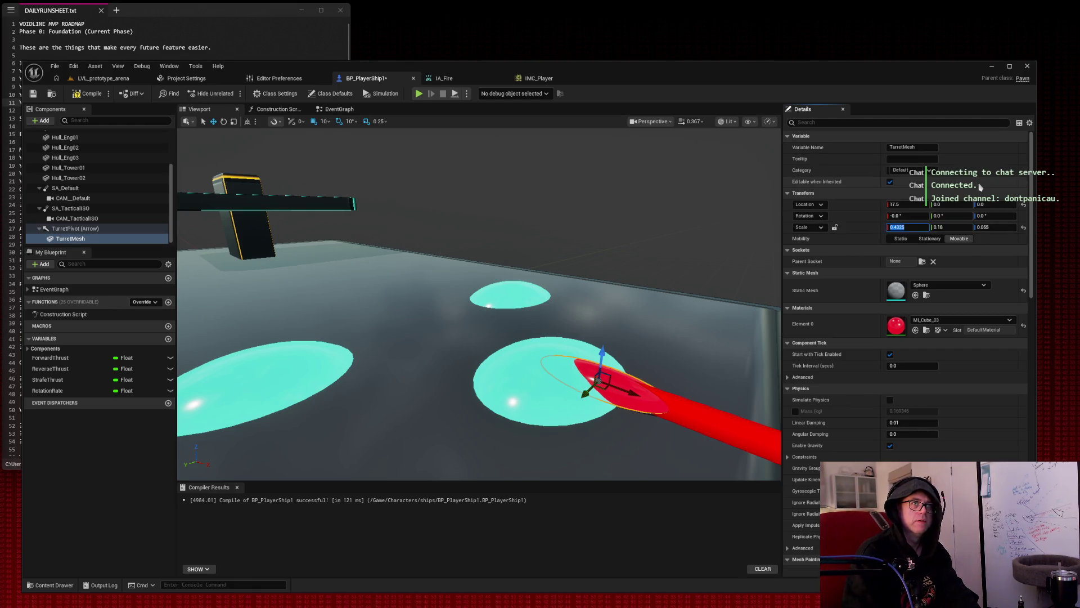
{"action": "type", "text": "0.4"}
{"action": "key", "text": "Tab"}
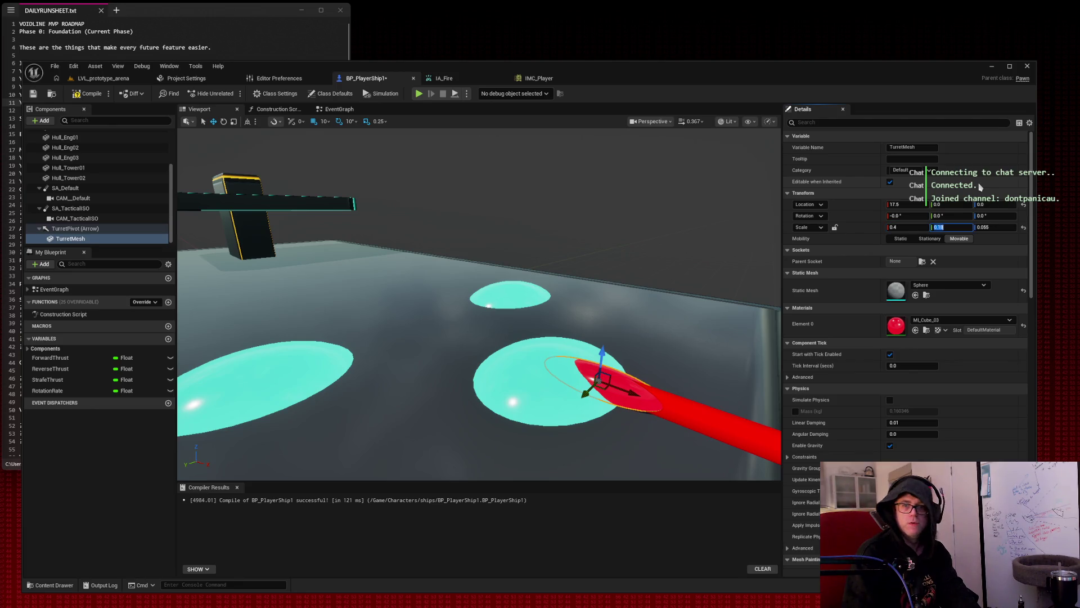
{"action": "key", "text": "Return"}
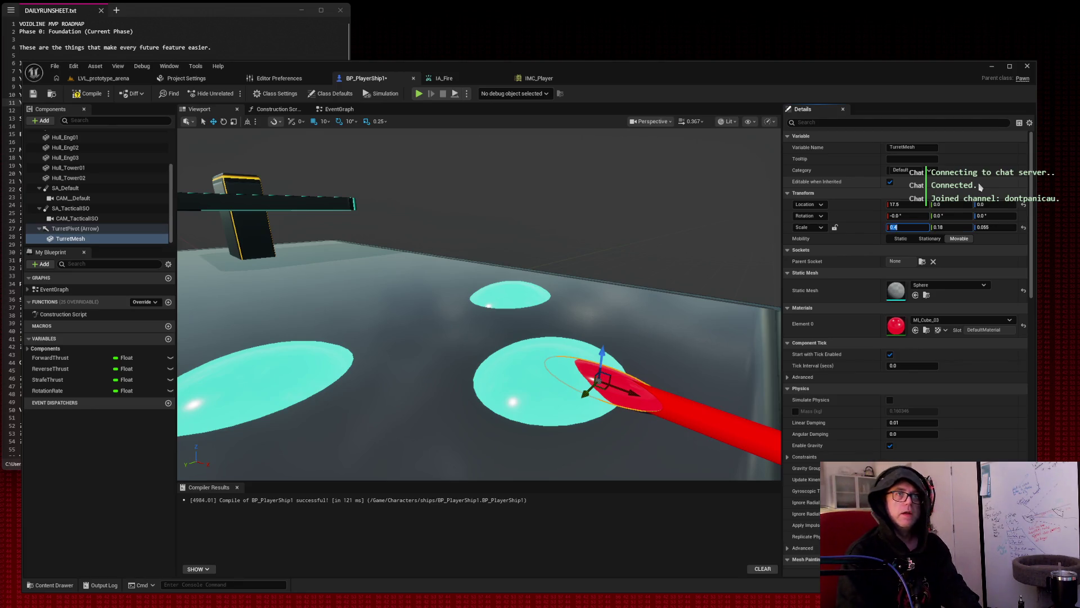
{"action": "key", "text": "Tab"}
{"action": "key", "text": "Tab"}
{"action": "key", "text": "Tab"}
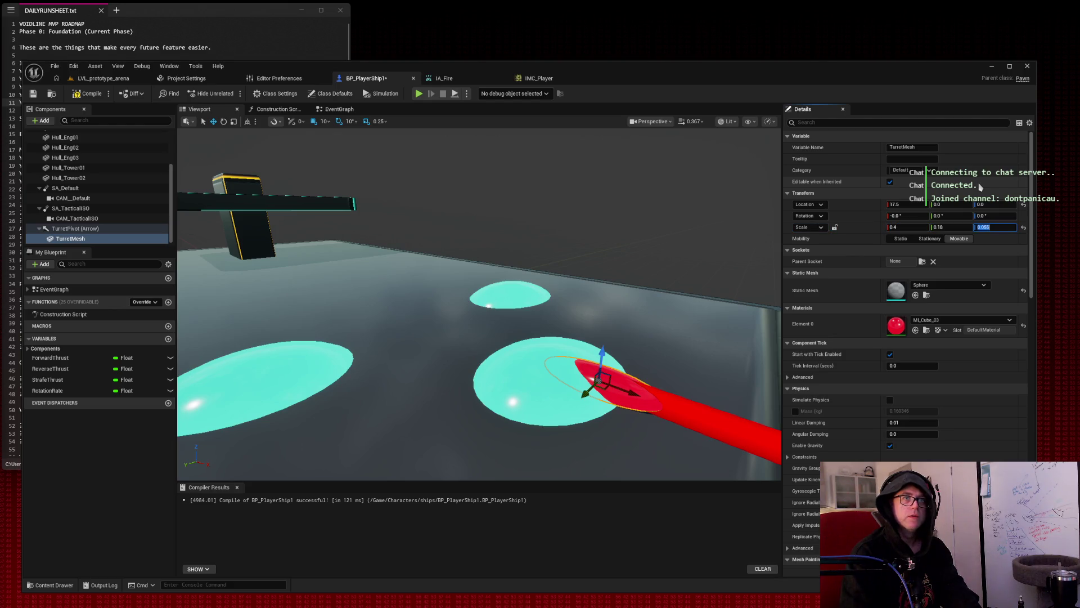
{"action": "type", "text": "0."}
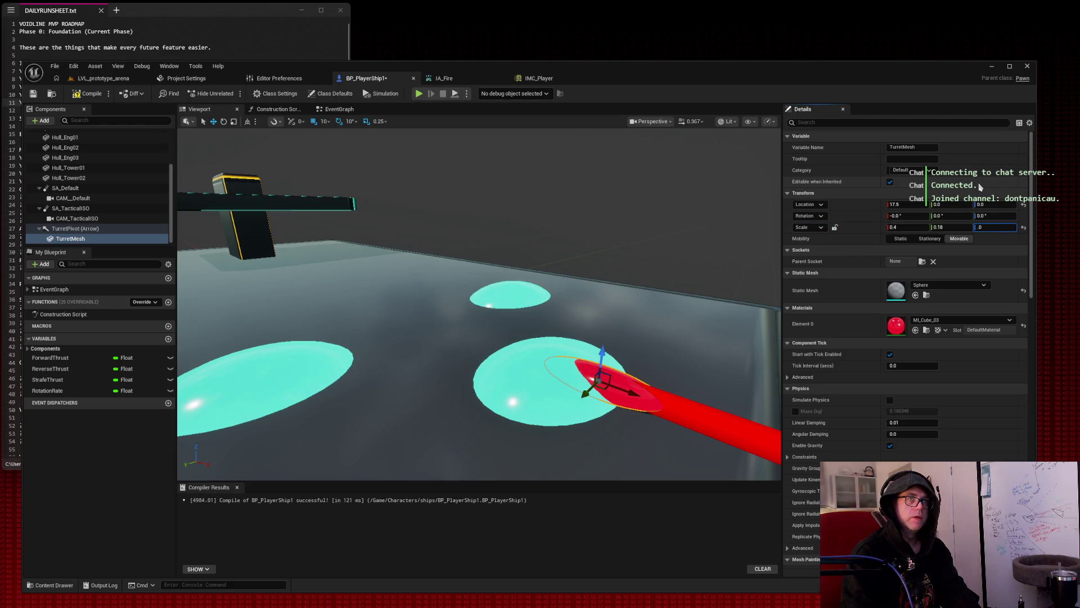
{"action": "key", "text": "Return"}
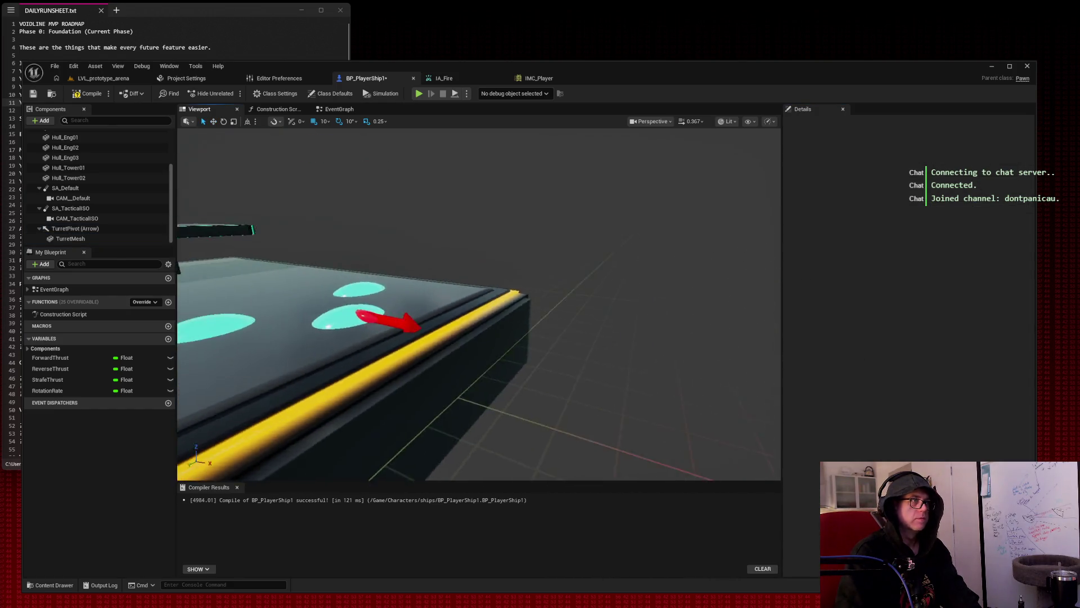
{"action": "left_click_drag", "start_coordinate": [628, 209], "coordinate": [628, 209]}
{"action": "left_click", "coordinate": [104, 239]}
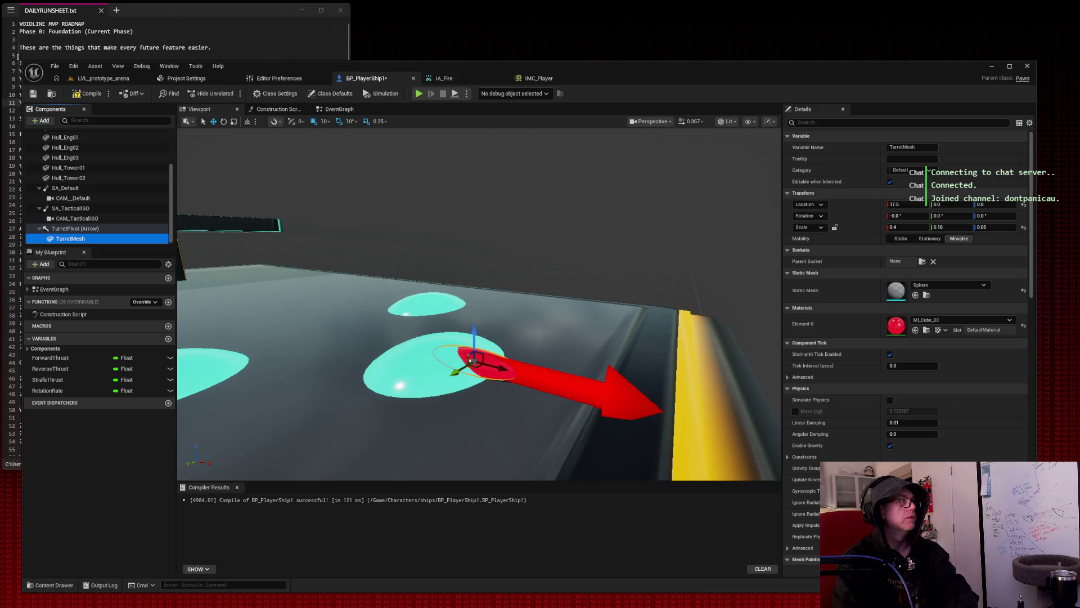
{"action": "key", "text": "super+shift+s"}
{"action": "key", "text": "Escape"}
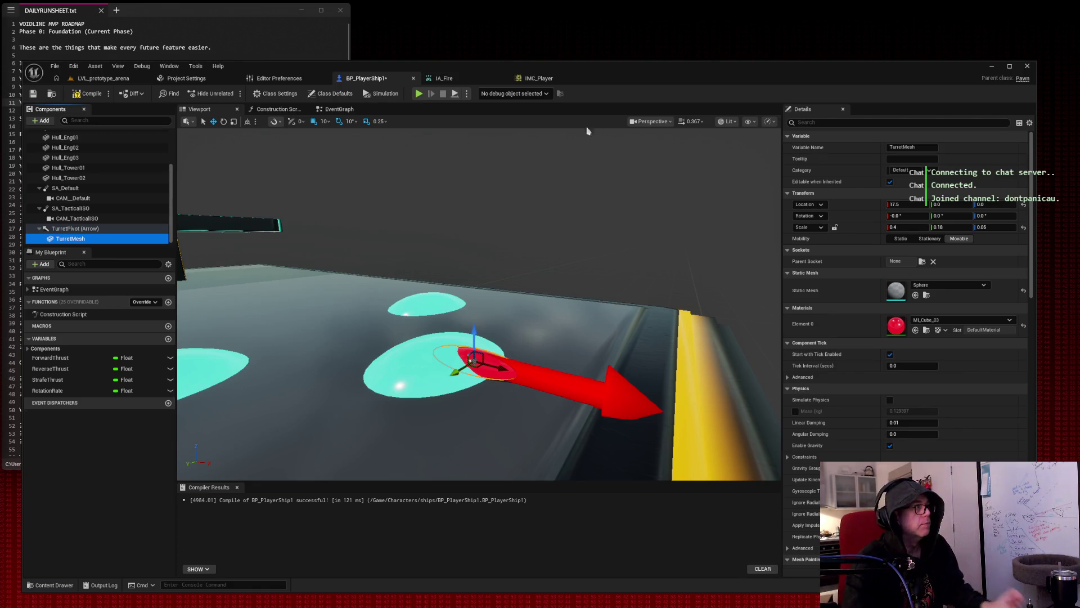
Set the TurretPivot arrow's Z scale to 0.25.
{"action": "left_click", "coordinate": [113, 228]}
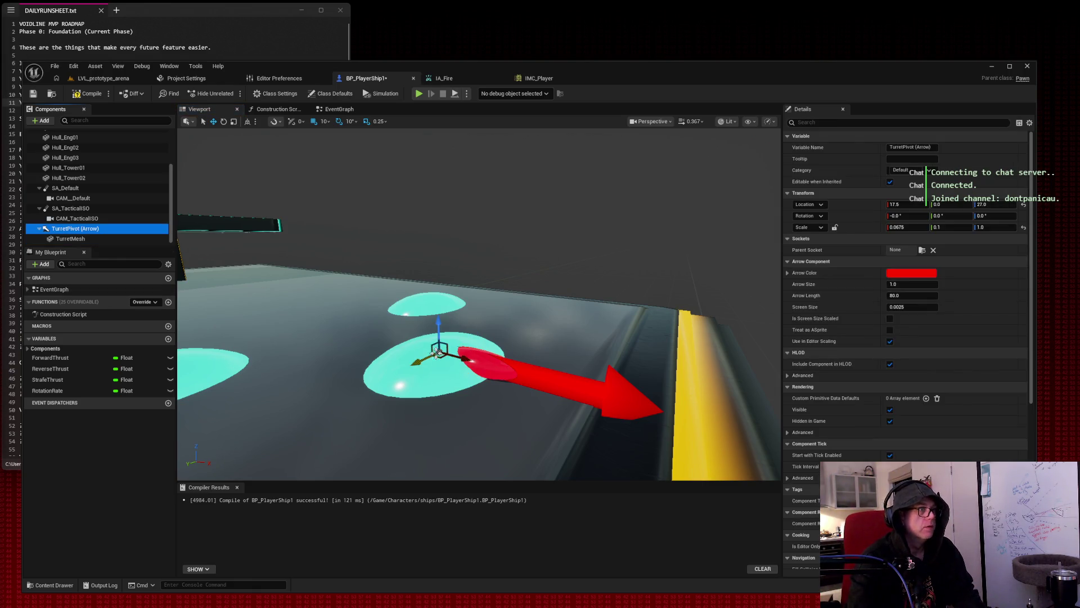
{"action": "left_click", "coordinate": [981, 227]}
{"action": "type", "text": "0.5"}
{"action": "key", "text": "Return"}
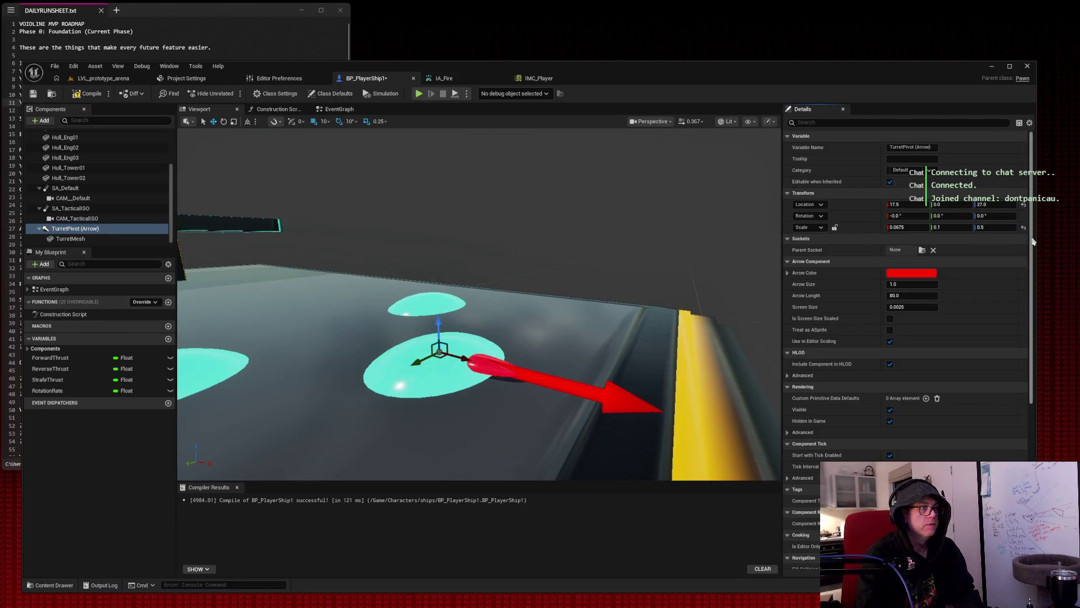
{"action": "left_click", "coordinate": [993, 227]}
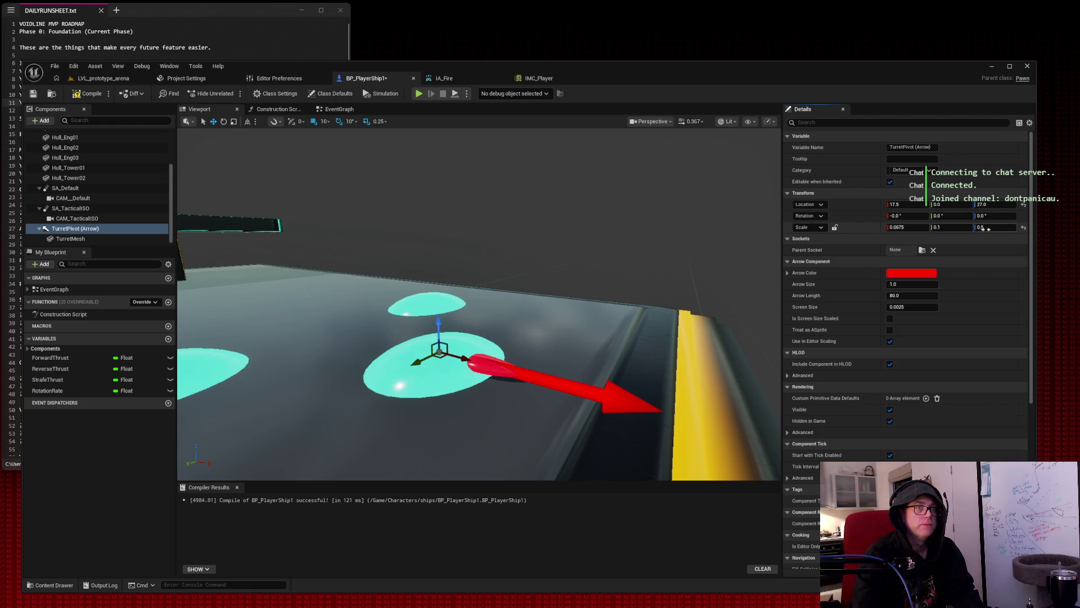
{"action": "type", "text": "25"}
{"action": "key", "text": "Return"}
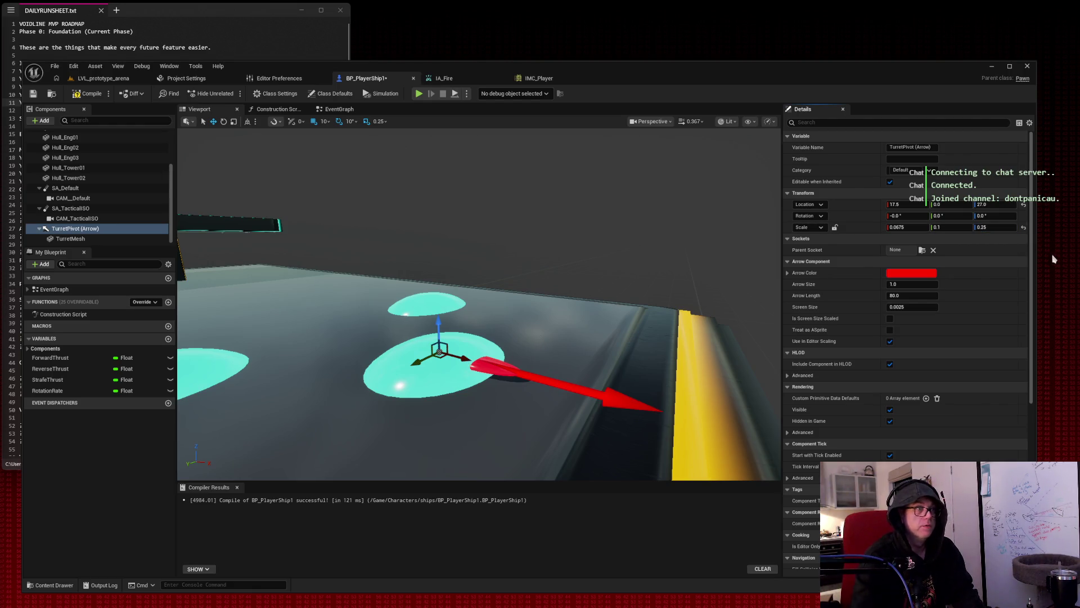
Try an X scale of 0.05 on TurretPivot, undo it, and deselect the pivot.
{"action": "key", "text": "Tab"}
{"action": "type", "text": "0.05"}
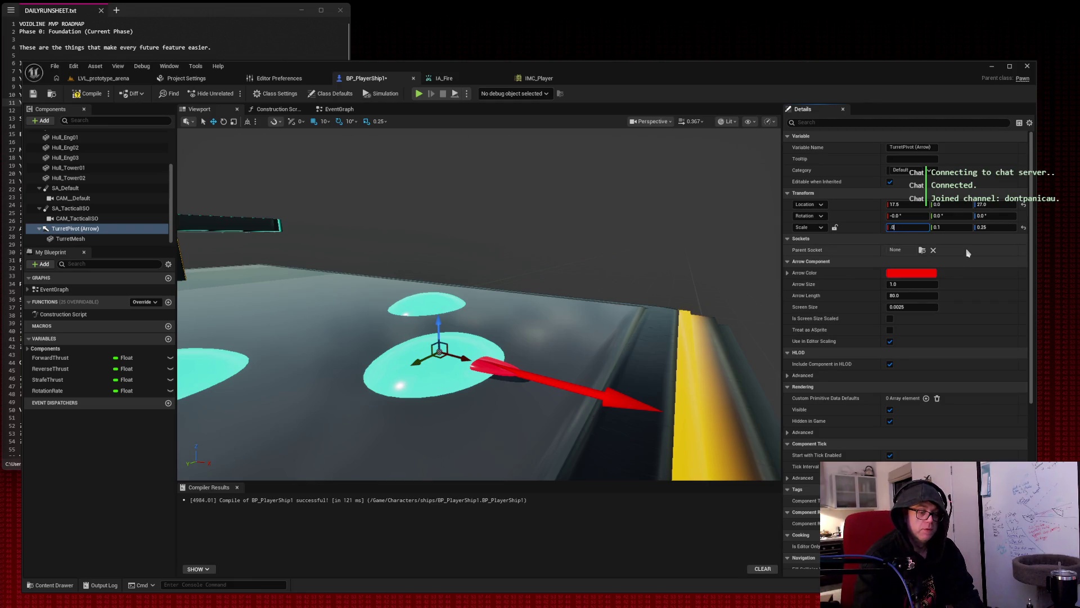
{"action": "key", "text": "Tab"}
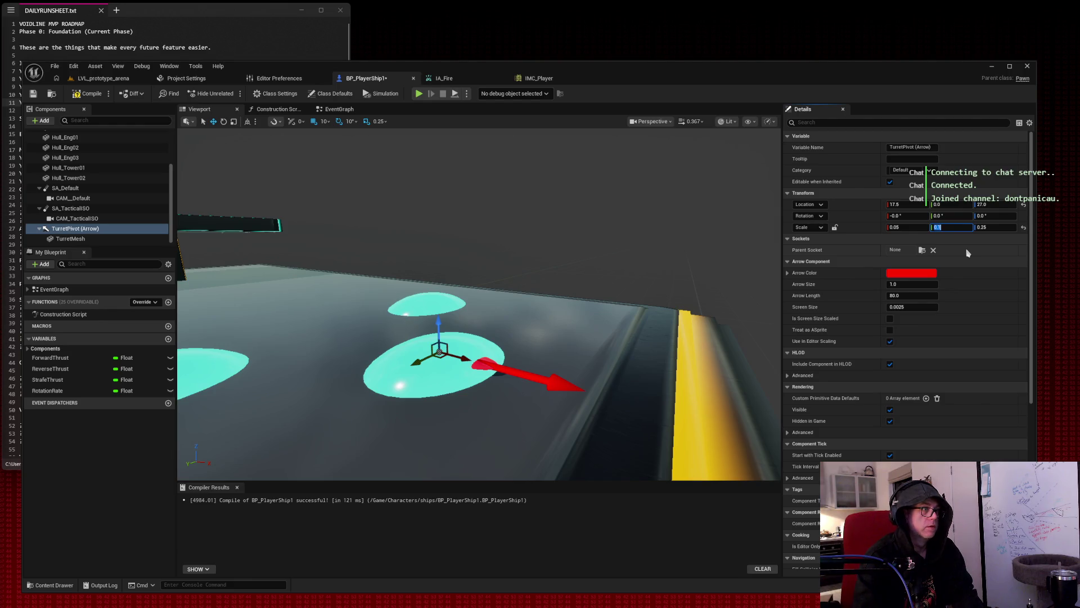
{"action": "key", "text": "ctrl+z"}
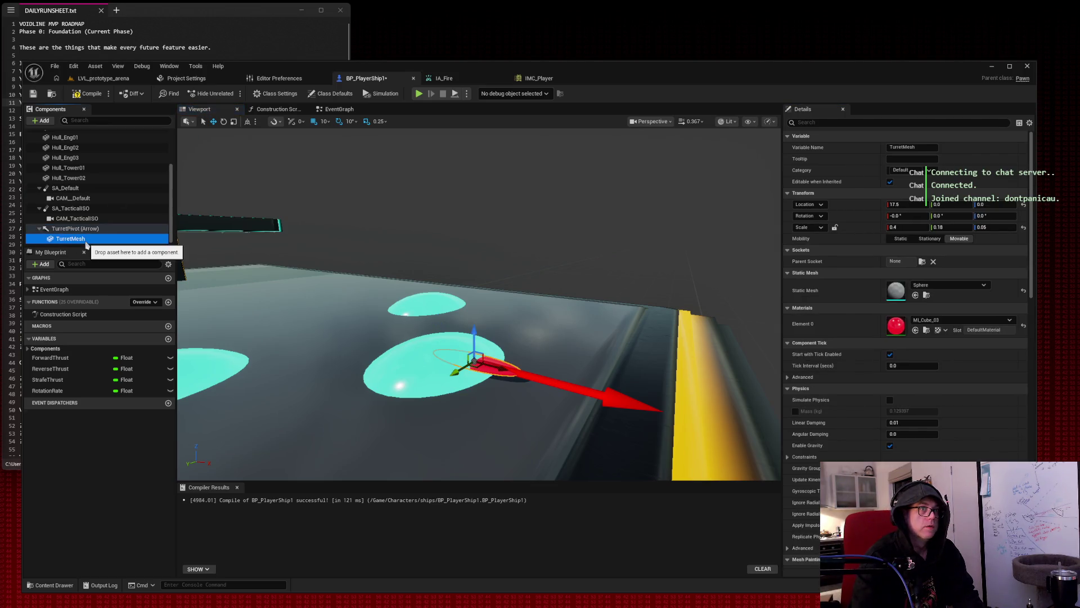
{"action": "left_click", "coordinate": [533, 218]}
{"action": "left_click_drag", "start_coordinate": [551, 212], "coordinate": [542, 211]}
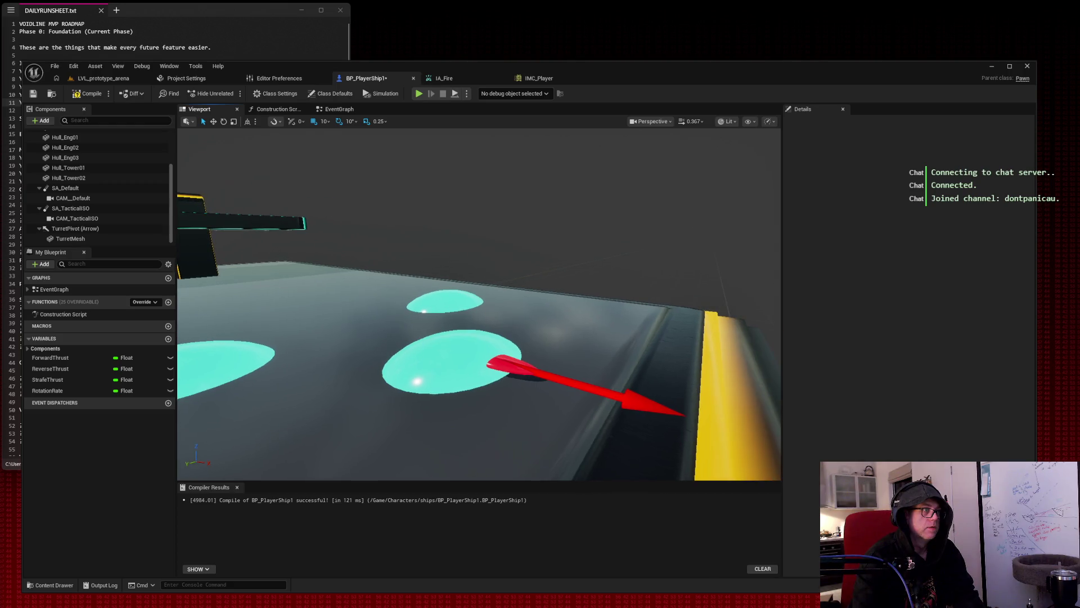
{"action": "left_click", "coordinate": [90, 229]}
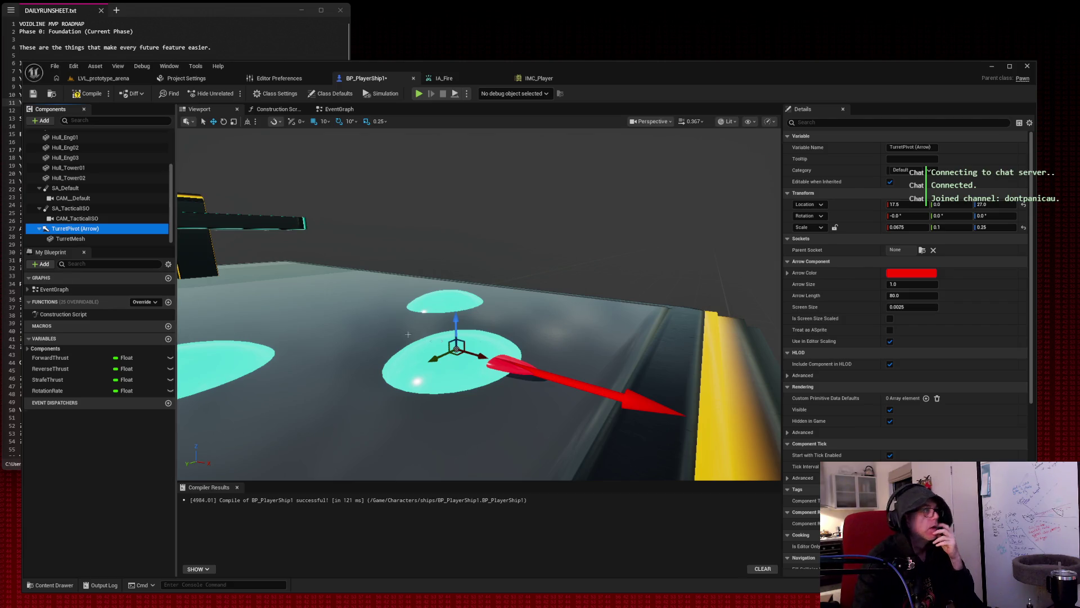
{"action": "left_click", "coordinate": [84, 239]}
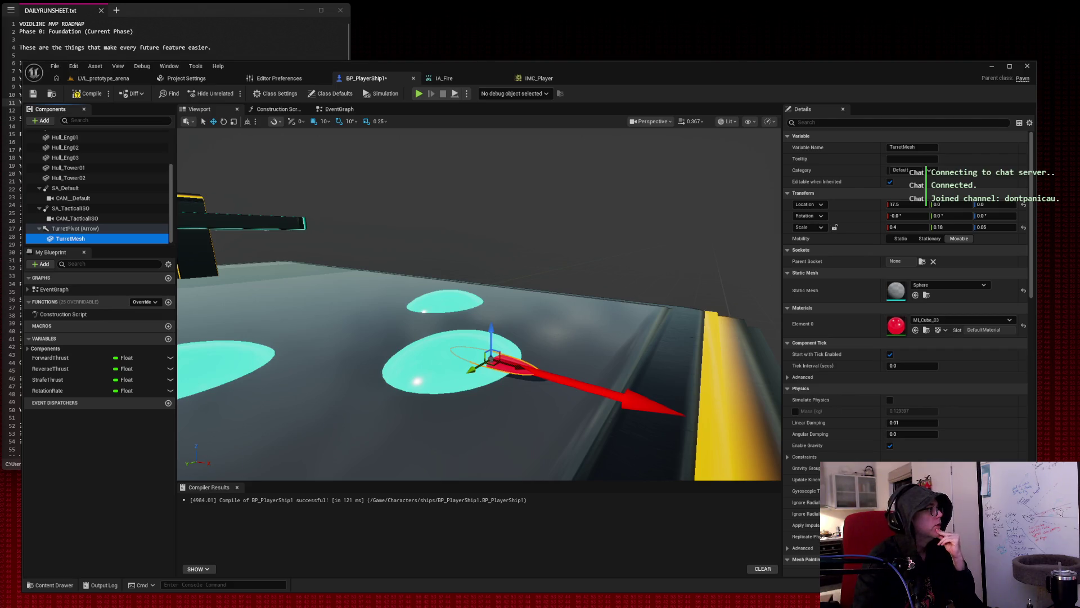
Add an Arrow component under TurretPivot.
{"action": "right_click", "coordinate": [78, 231]}
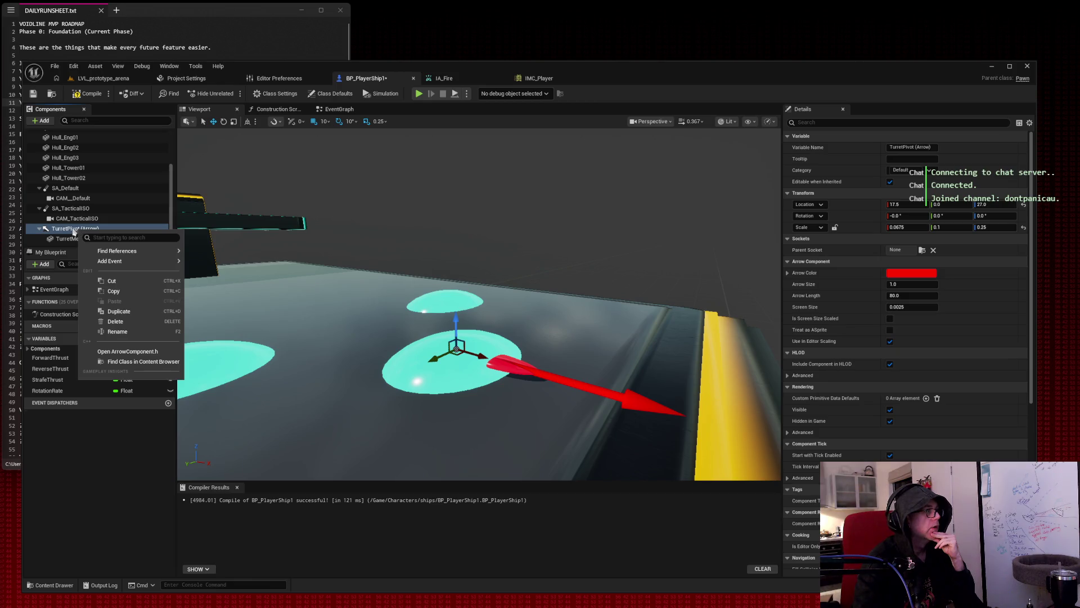
{"action": "left_click", "coordinate": [76, 229]}
{"action": "left_click", "coordinate": [40, 121]}
{"action": "type", "text": "arrow"}
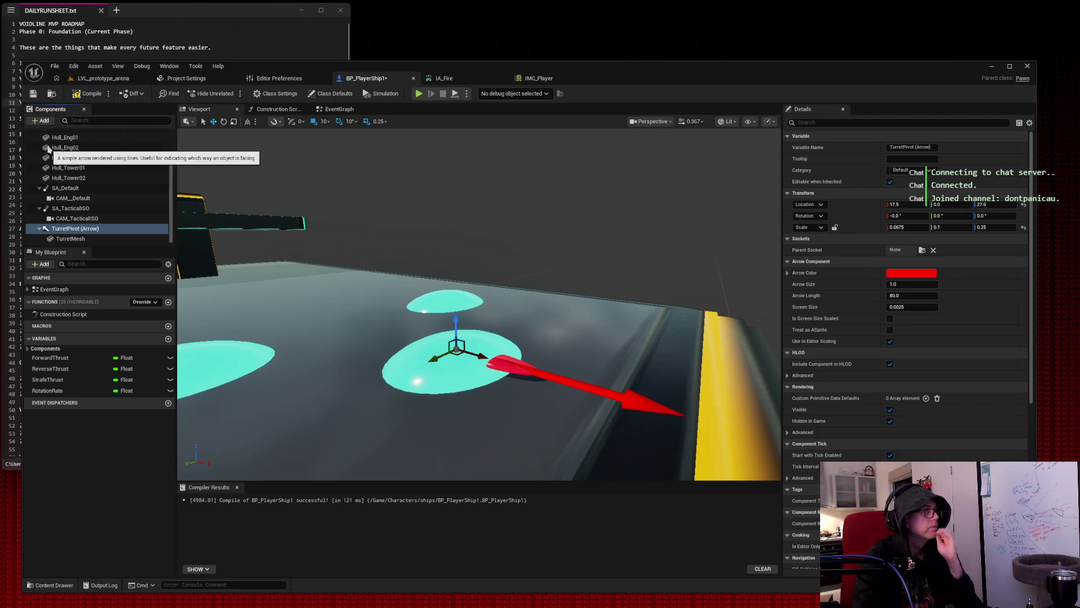
{"action": "key", "text": "Return"}
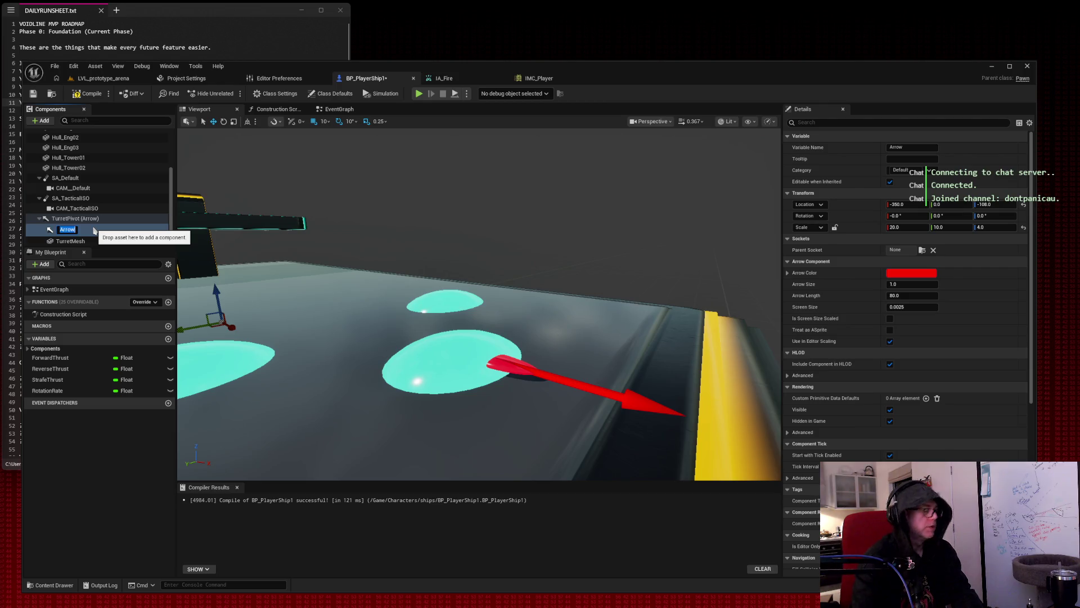
Rename the new arrow to ProjectileSpawnPoint.
{"action": "type", "text": "Projectile"}
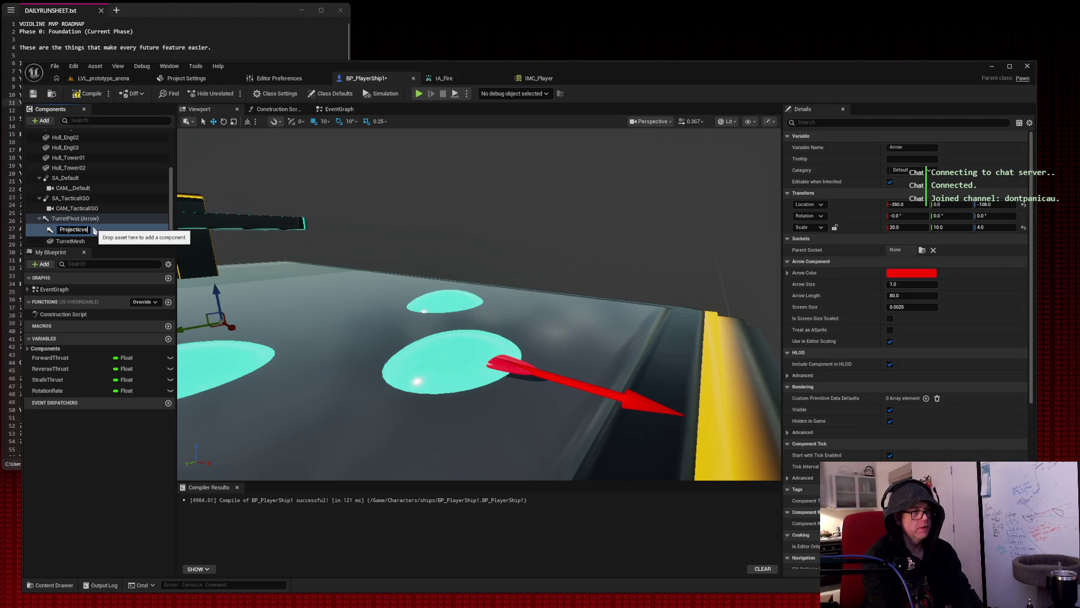
{"action": "type", "text": "SpawnPoint"}
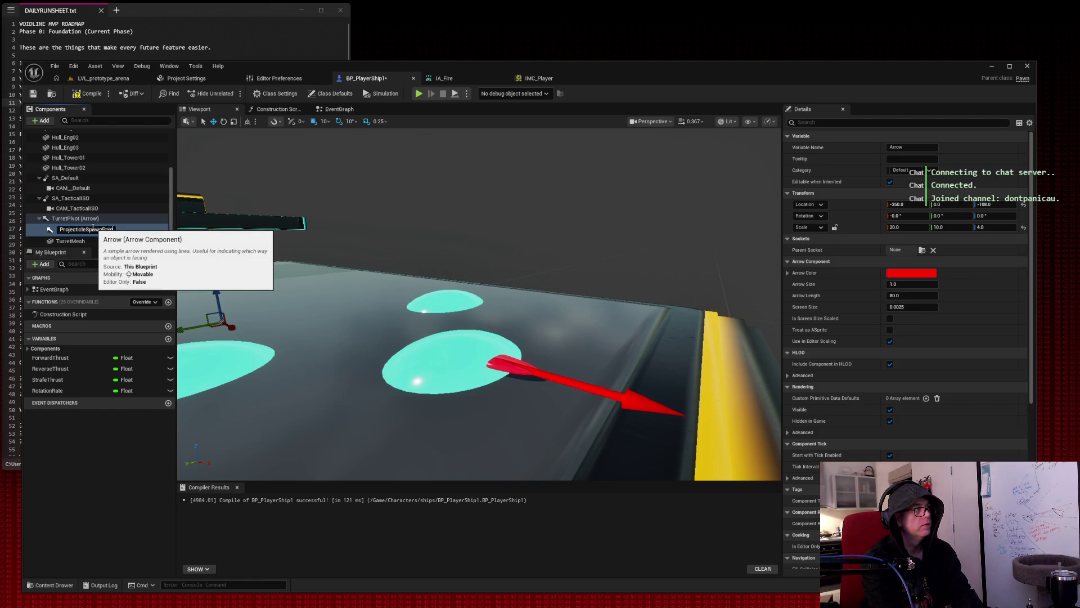
{"action": "key", "text": "Return"}
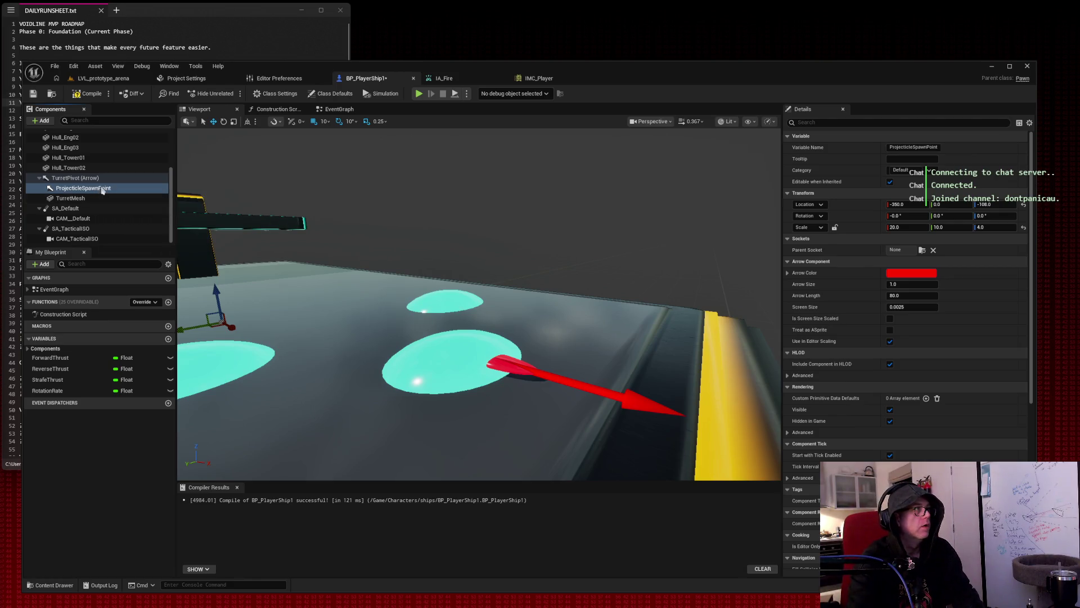
{"action": "left_click", "coordinate": [104, 180]}
Move ProjectileSpawnPoint up toward the turret, setting location X 17.5 and Z 27.
{"action": "left_click", "coordinate": [101, 188]}
{"action": "mouse_move", "coordinate": [230, 328]}
{"action": "left_mouse_down"}
{"action": "mouse_move", "coordinate": [392, 382]}
{"action": "mouse_move", "coordinate": [392, 281]}
{"action": "left_mouse_up"}
{"action": "left_click_drag", "start_coordinate": [396, 212], "coordinate": [394, 169]}
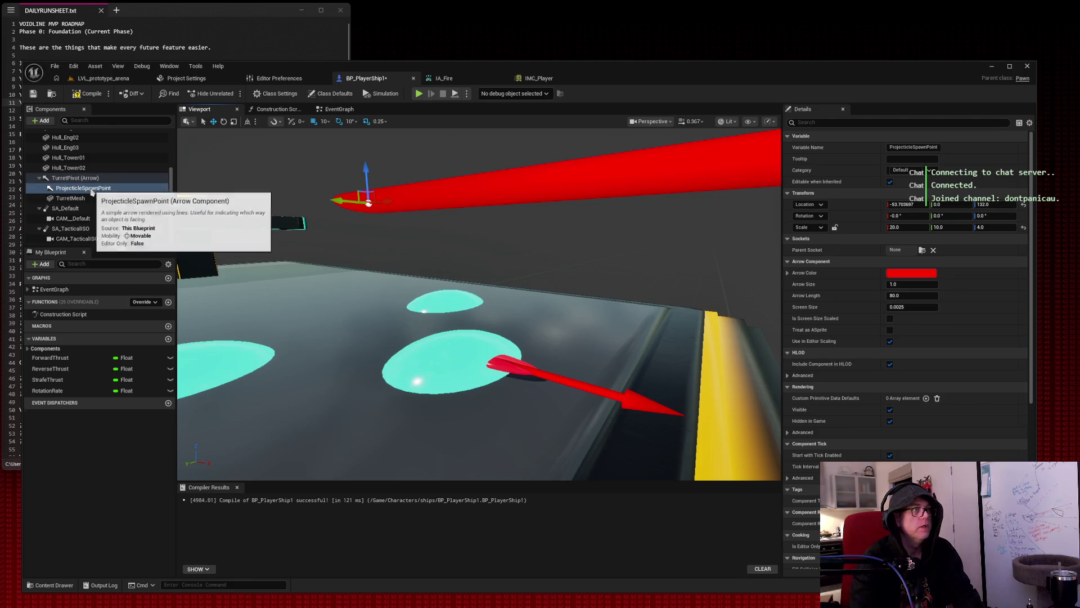
{"action": "left_click", "coordinate": [92, 179]}
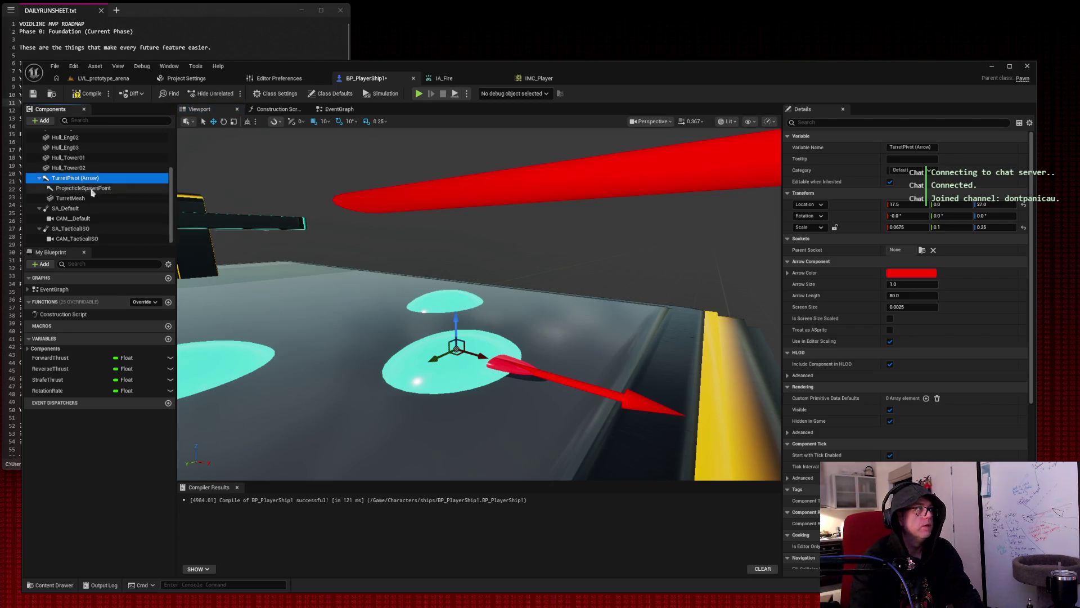
{"action": "left_click", "coordinate": [85, 188]}
{"action": "left_click", "coordinate": [915, 205]}
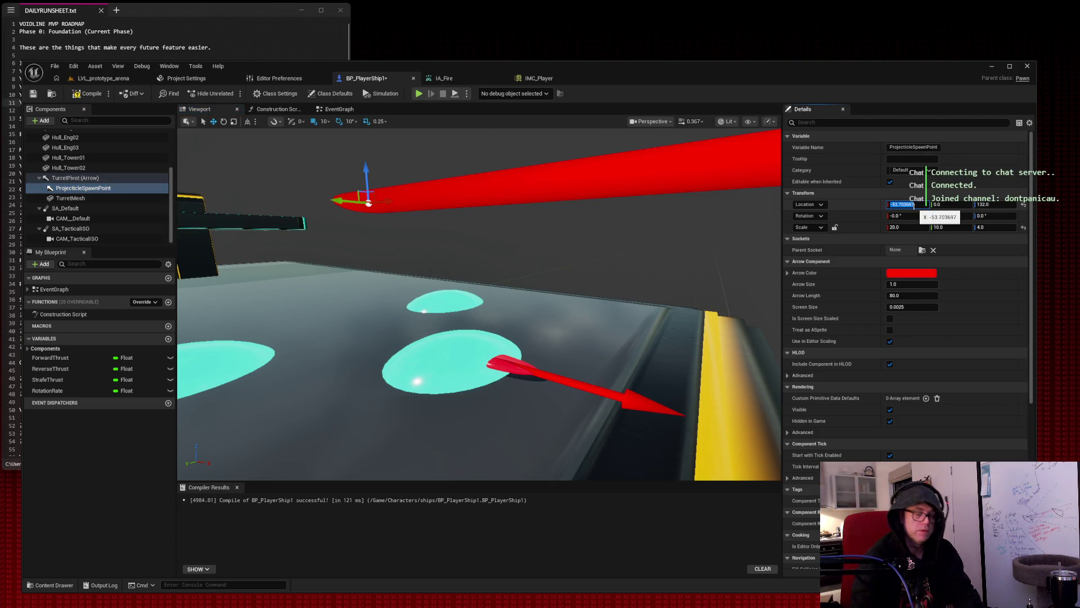
{"action": "type", "text": "17.5"}
{"action": "key", "text": "Tab"}
{"action": "key", "text": "Tab"}
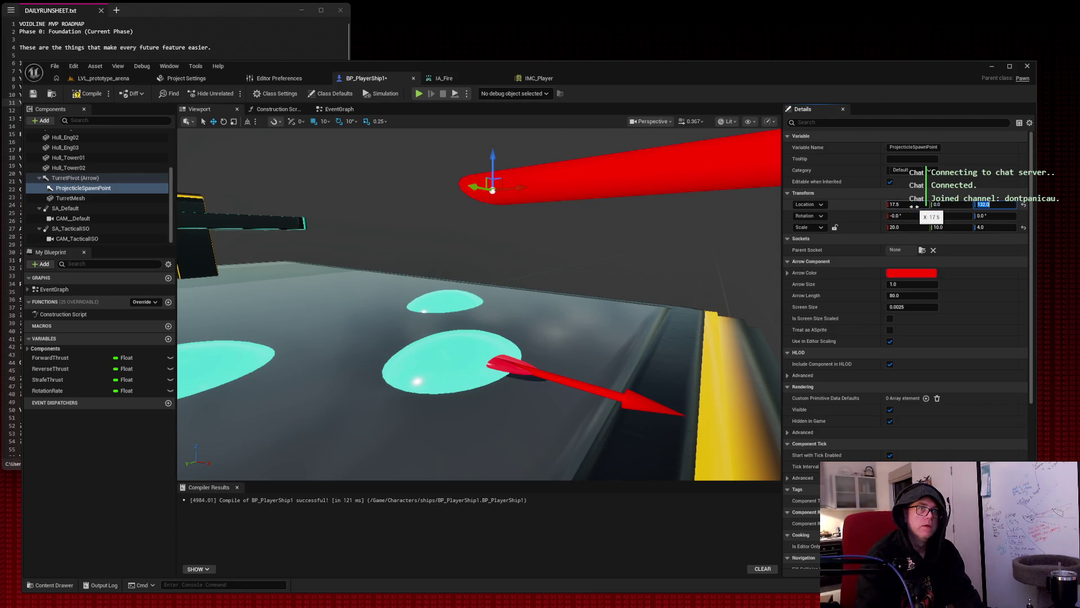
{"action": "type", "text": "27"}
{"action": "key", "text": "Tab"}
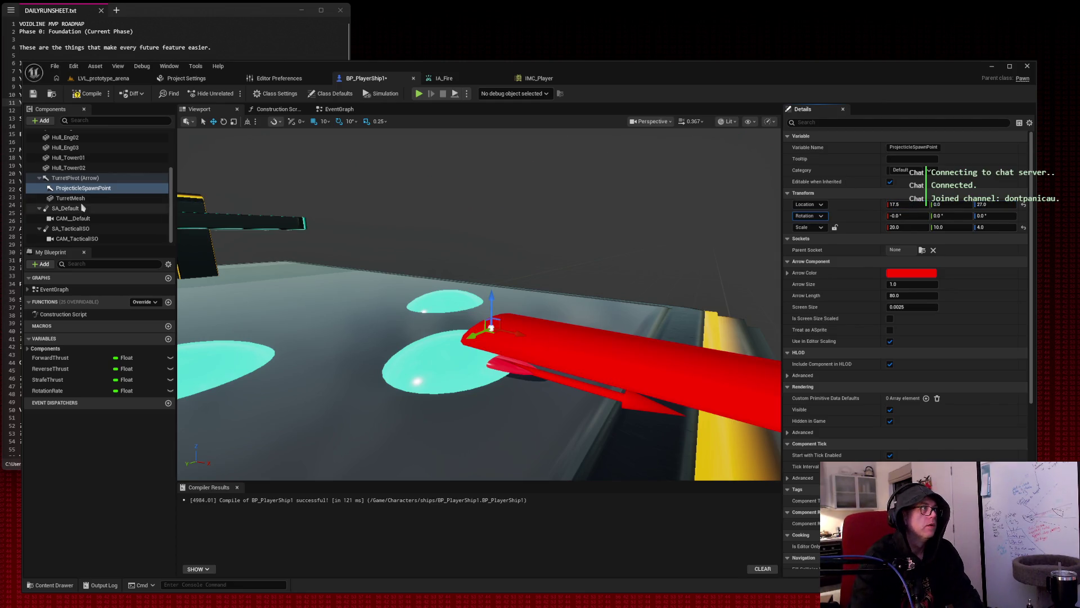
{"action": "left_click", "coordinate": [89, 181]}
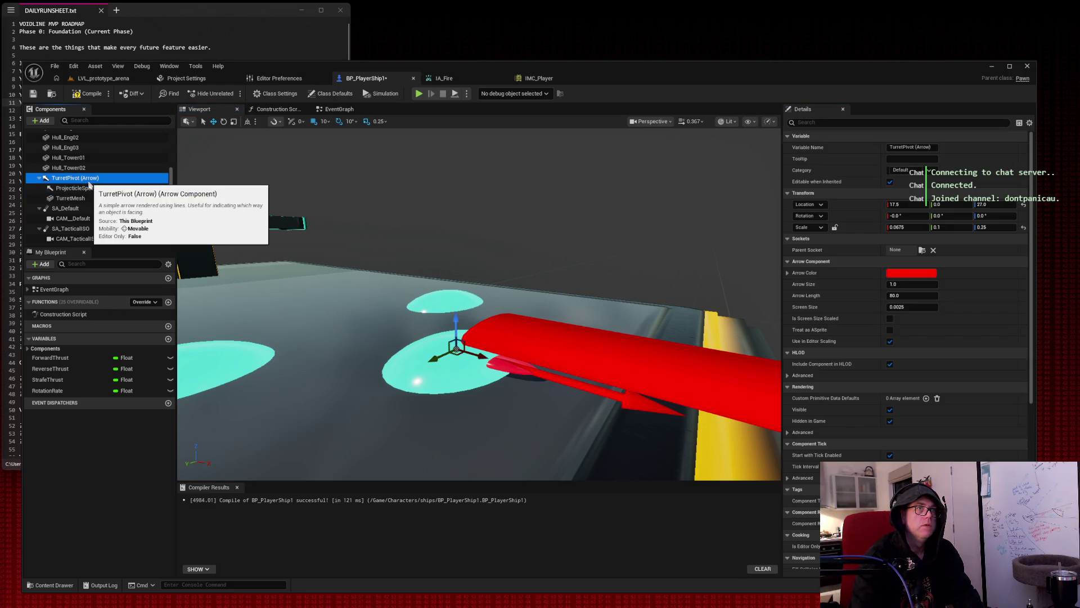
Scale ProjectileSpawnPoint to 0.0675, 0.1, 0.25.
{"action": "left_click", "coordinate": [79, 188]}
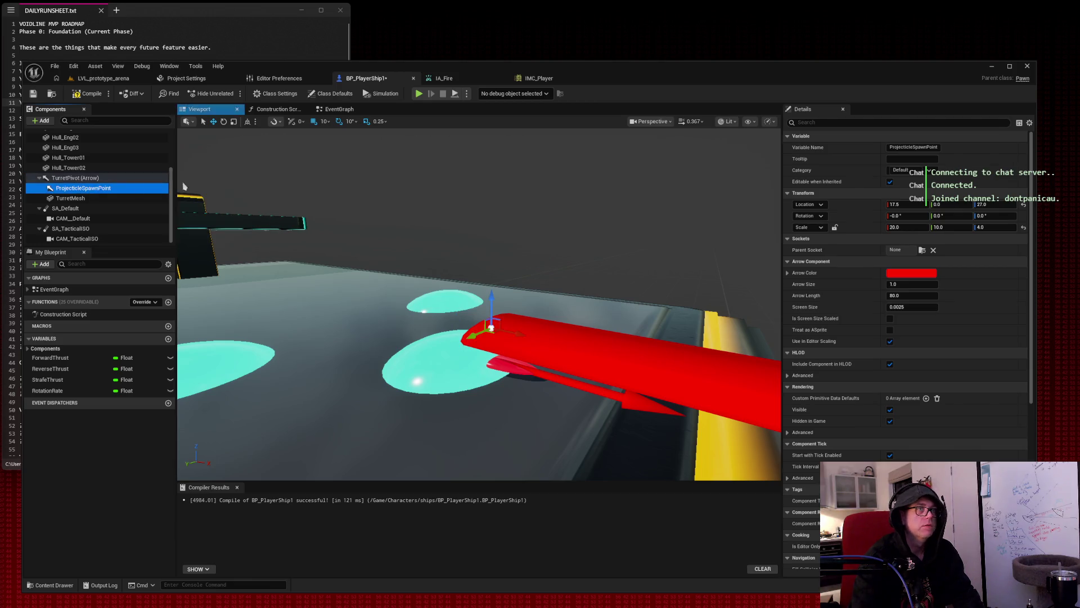
{"action": "left_click", "coordinate": [902, 228]}
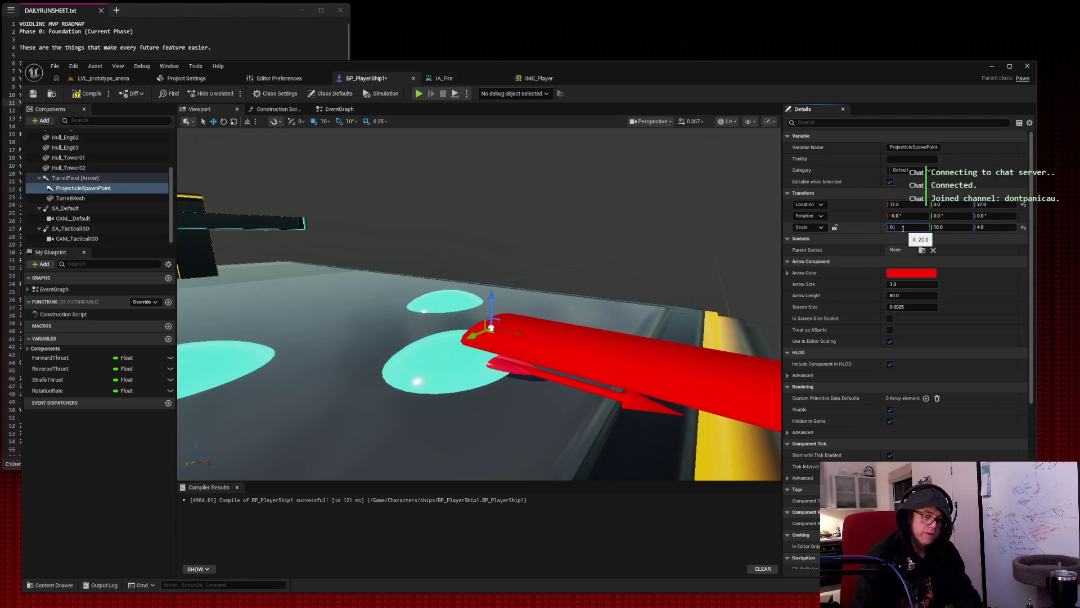
{"action": "type", "text": ".065"}
{"action": "key", "text": "Tab"}
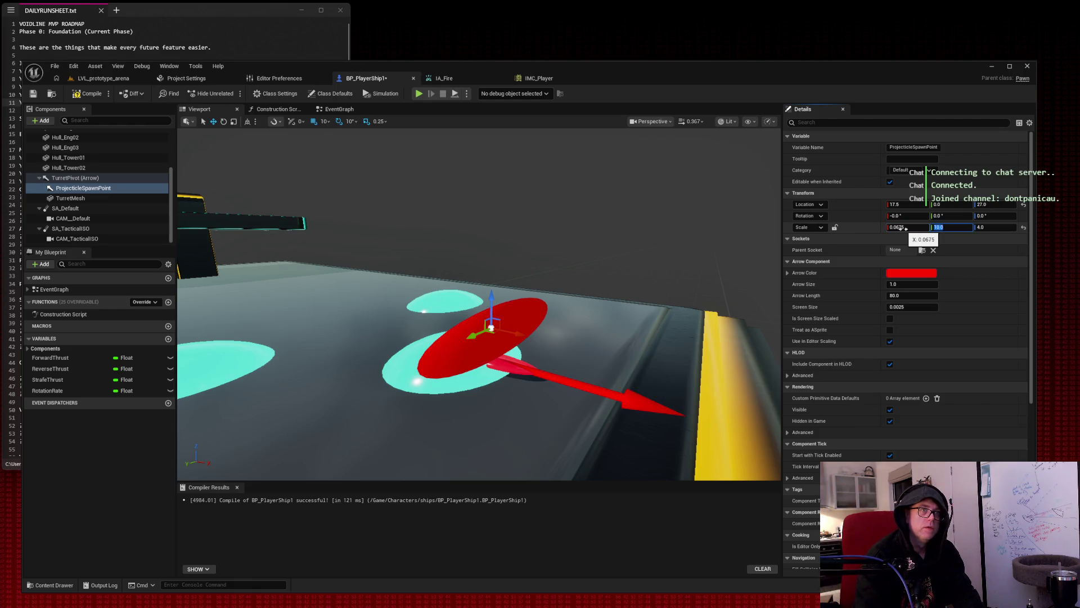
{"action": "left_click", "coordinate": [84, 187]}
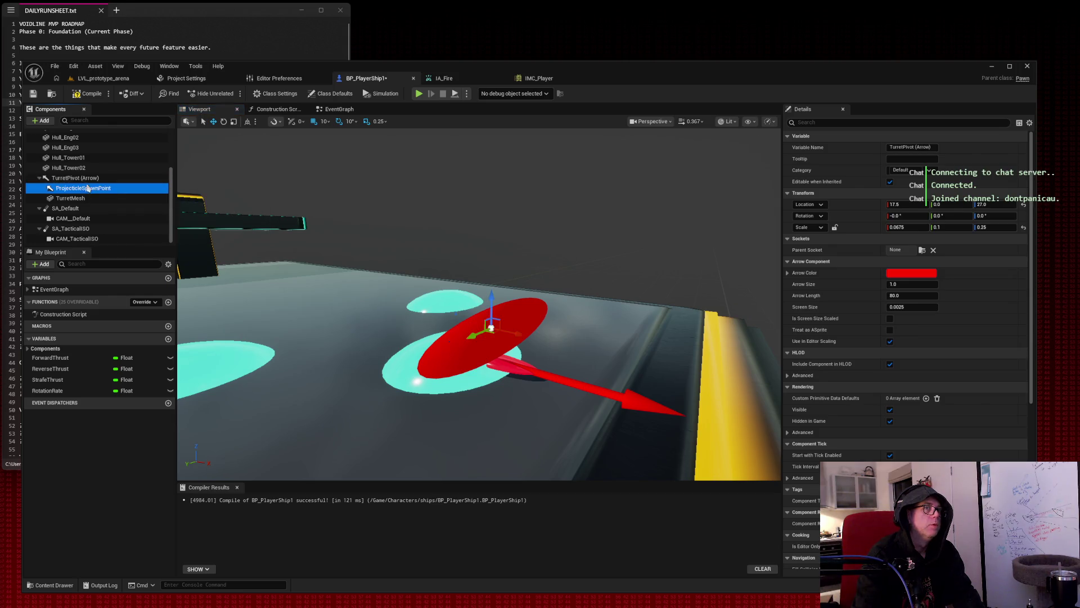
{"action": "left_click", "coordinate": [951, 228]}
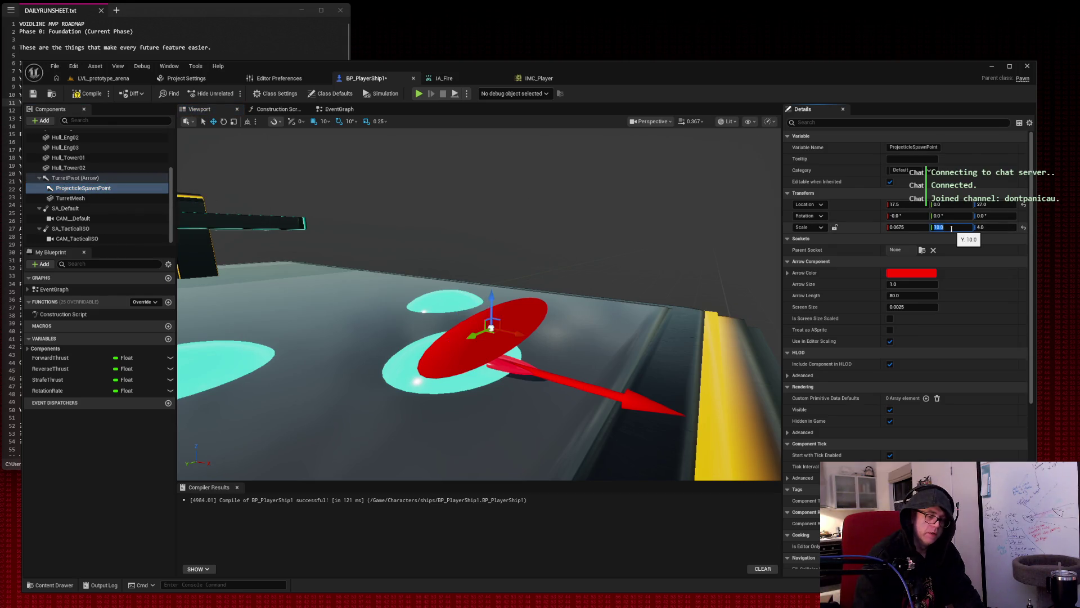
{"action": "key", "text": "Tab"}
{"action": "key", "text": "Return"}
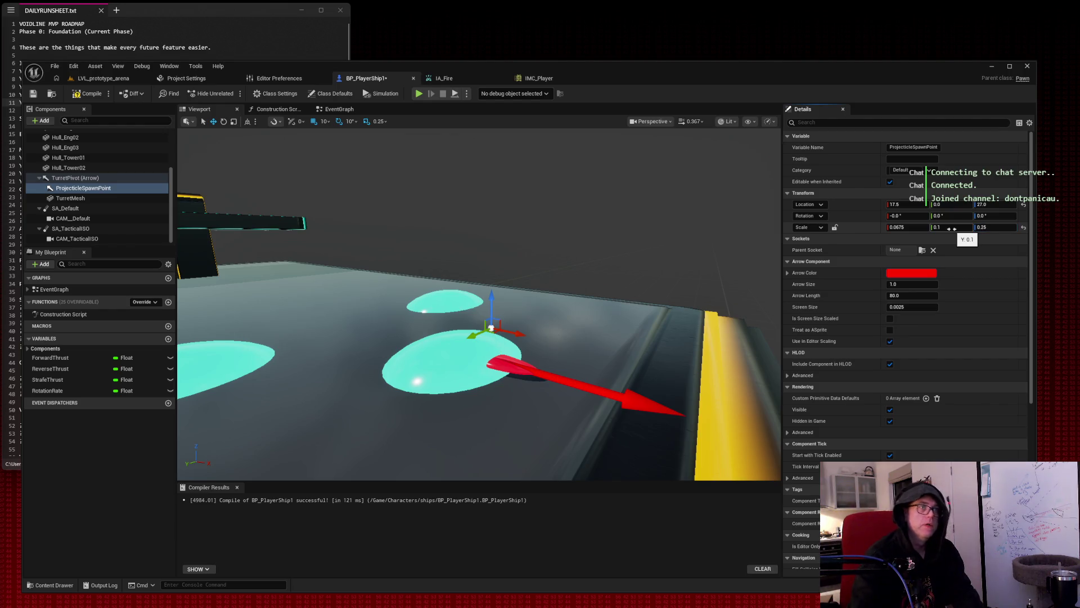
Fine-tune the spawn point's X and Z location while viewing it over the hull.
{"action": "mouse_move", "coordinate": [505, 334]}
{"action": "left_mouse_down"}
{"action": "mouse_move", "coordinate": [624, 324]}
{"action": "mouse_move", "coordinate": [546, 310]}
{"action": "mouse_move", "coordinate": [563, 303]}
{"action": "mouse_move", "coordinate": [551, 313]}
{"action": "mouse_move", "coordinate": [563, 316]}
{"action": "left_mouse_up"}
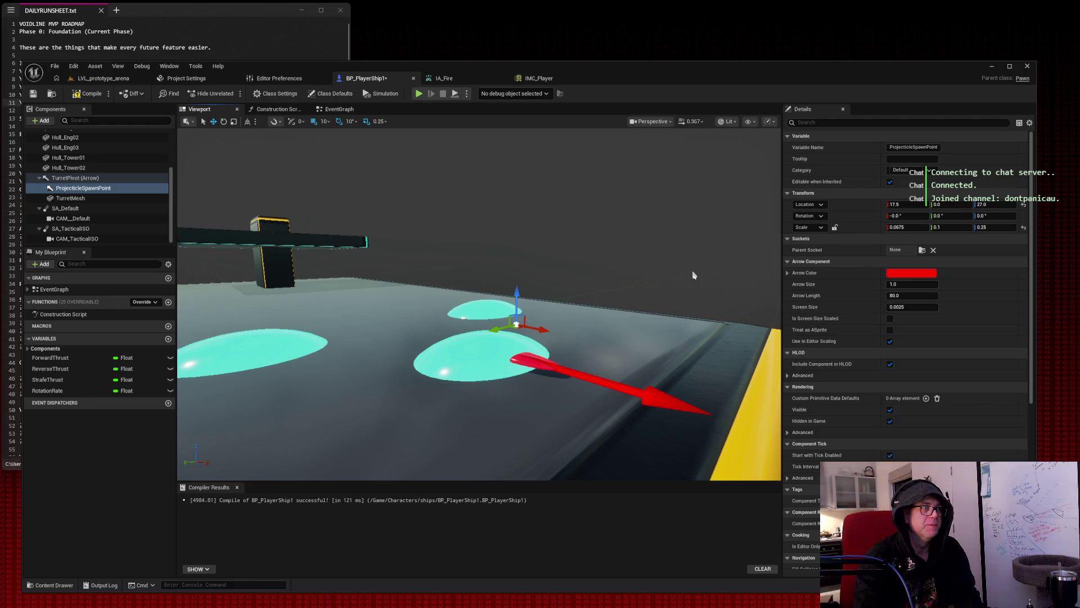
{"action": "mouse_move", "coordinate": [900, 204]}
{"action": "left_mouse_down"}
{"action": "mouse_move", "coordinate": [878, 204]}
{"action": "mouse_move", "coordinate": [892, 205]}
{"action": "left_mouse_up"}
{"action": "left_click_drag", "start_coordinate": [478, 304], "coordinate": [478, 248]}
{"action": "scroll", "coordinate": [480, 304], "scroll_direction": "up", "scroll_amount": 10}
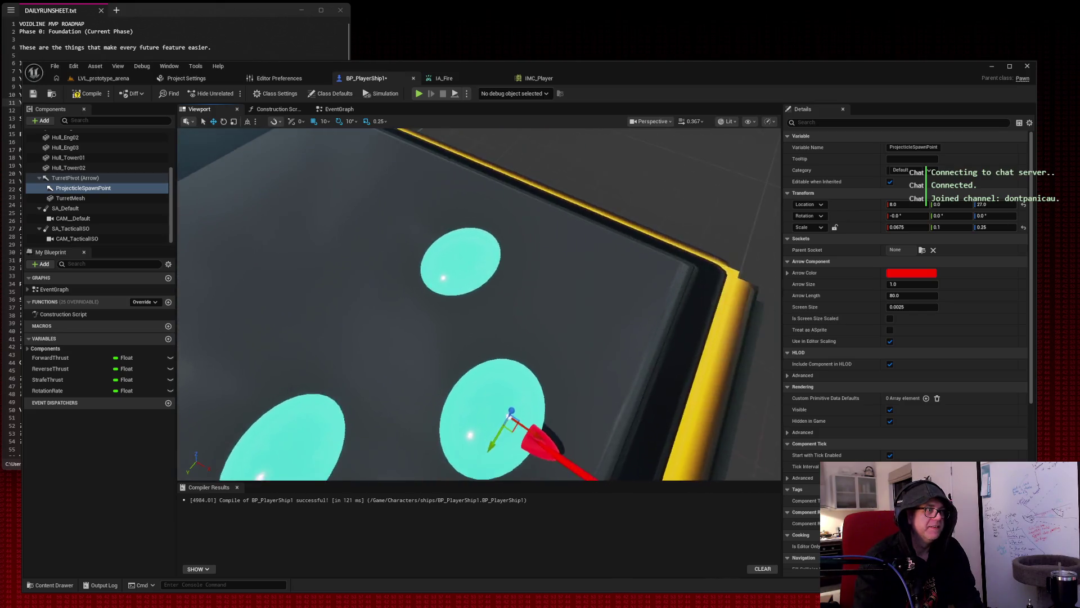
{"action": "left_click_drag", "start_coordinate": [478, 304], "coordinate": [518, 304]}
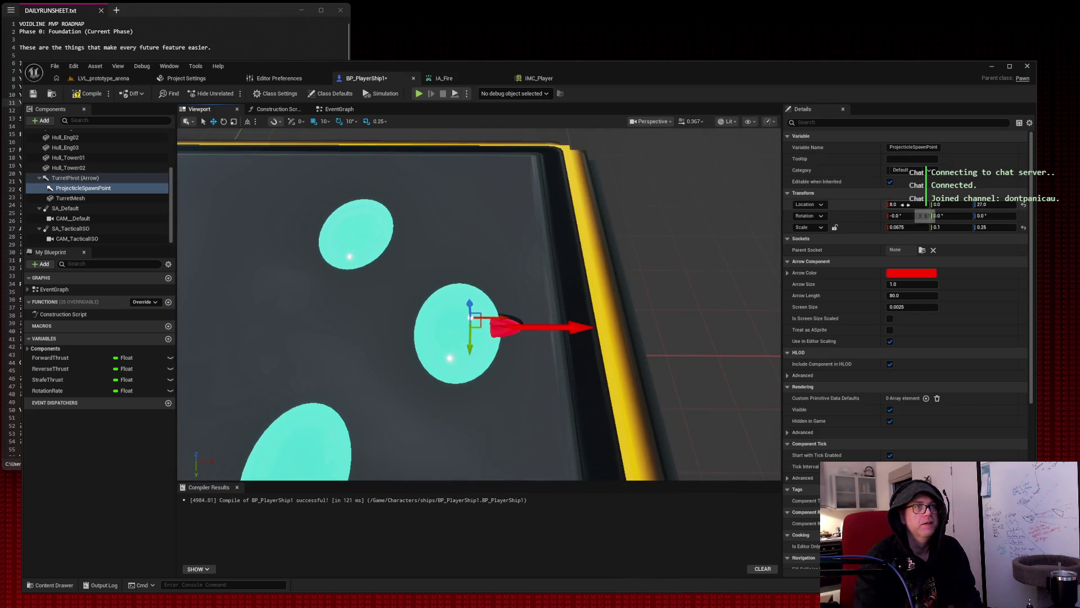
{"action": "left_click_drag", "start_coordinate": [900, 204], "coordinate": [889, 205]}
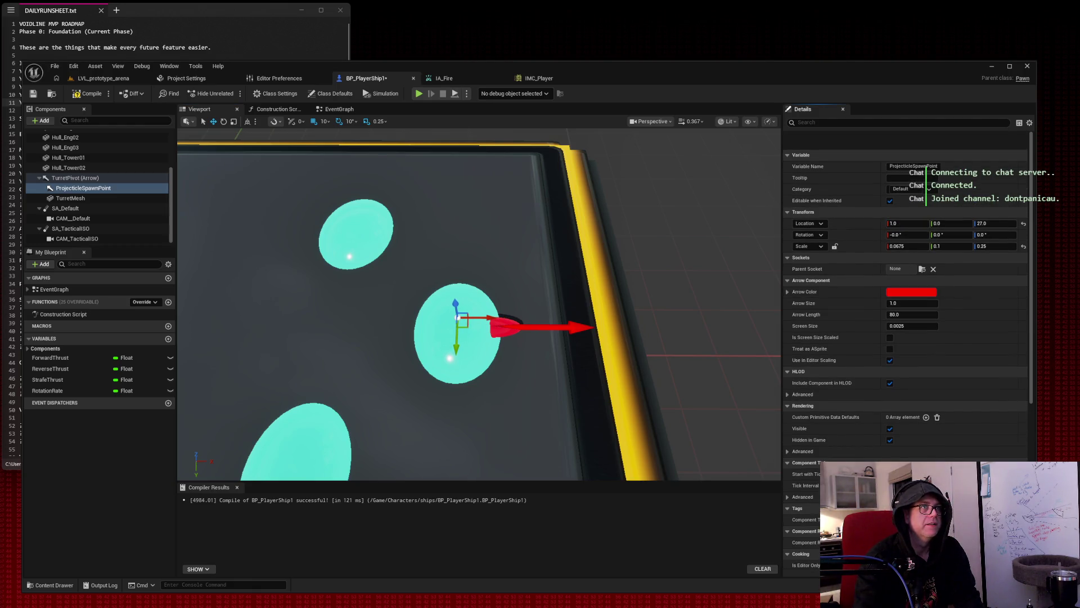
{"action": "left_click_drag", "start_coordinate": [704, 217], "coordinate": [704, 258]}
{"action": "left_click_drag", "start_coordinate": [478, 304], "coordinate": [520, 285]}
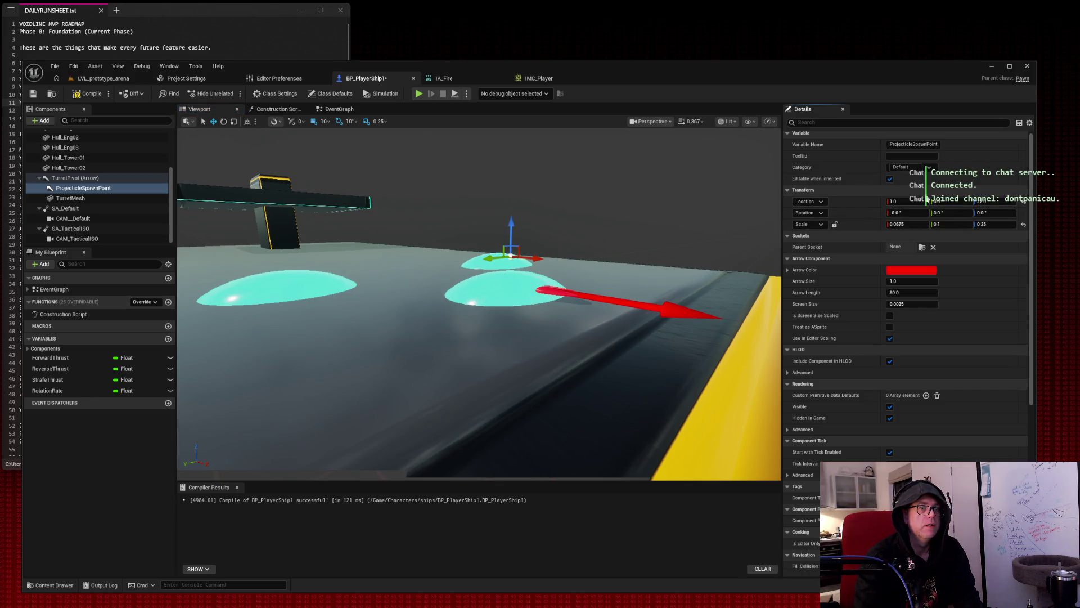
{"action": "left_click_drag", "start_coordinate": [995, 201], "coordinate": [958, 205]}
{"action": "left_click_drag", "start_coordinate": [478, 303], "coordinate": [578, 192]}
{"action": "scroll", "coordinate": [700, 193], "scroll_direction": "up", "scroll_amount": 1}
{"action": "left_click_drag", "start_coordinate": [700, 193], "coordinate": [700, 193]}
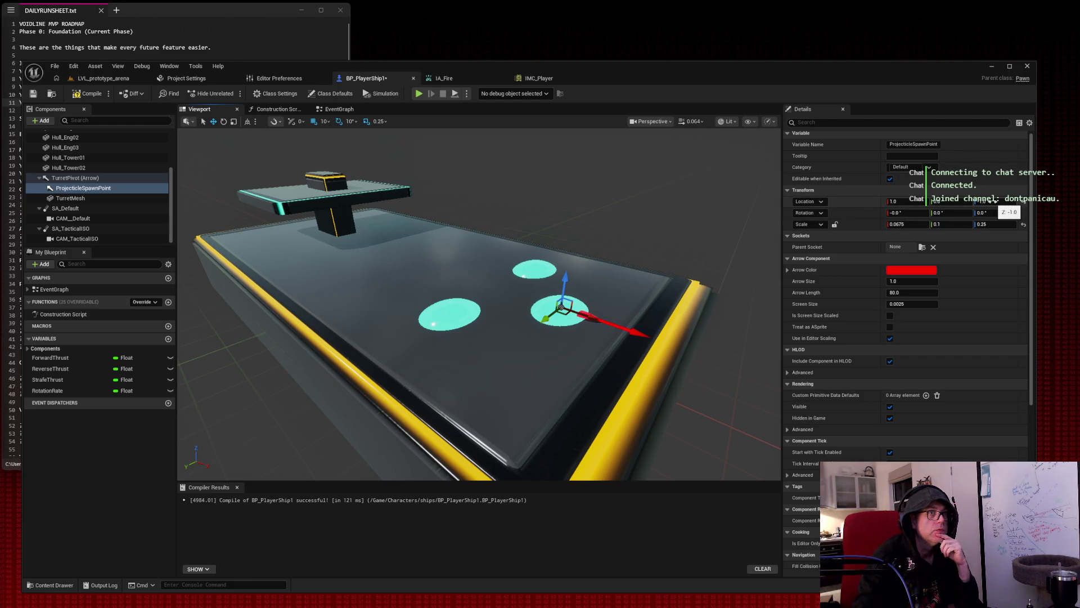
Reset the spawn point's location, return X to 0, and deselect it.
{"action": "left_click_drag", "start_coordinate": [951, 201], "coordinate": [961, 202]}
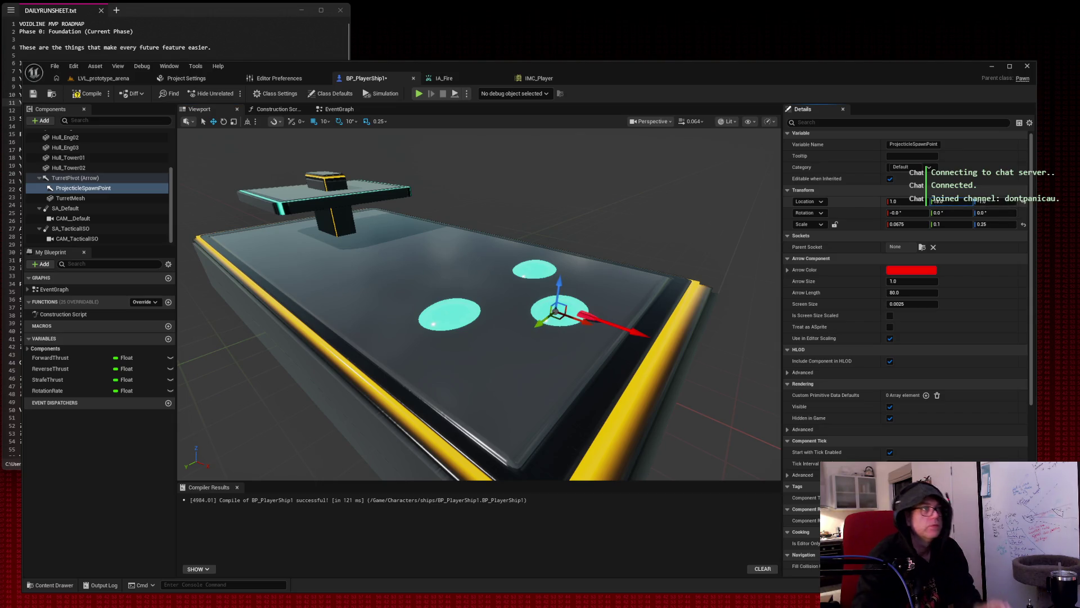
{"action": "left_click", "coordinate": [1023, 201]}
{"action": "mouse_move", "coordinate": [906, 202]}
{"action": "left_mouse_down"}
{"action": "mouse_move", "coordinate": [928, 202]}
{"action": "mouse_move", "coordinate": [917, 201]}
{"action": "left_mouse_up"}
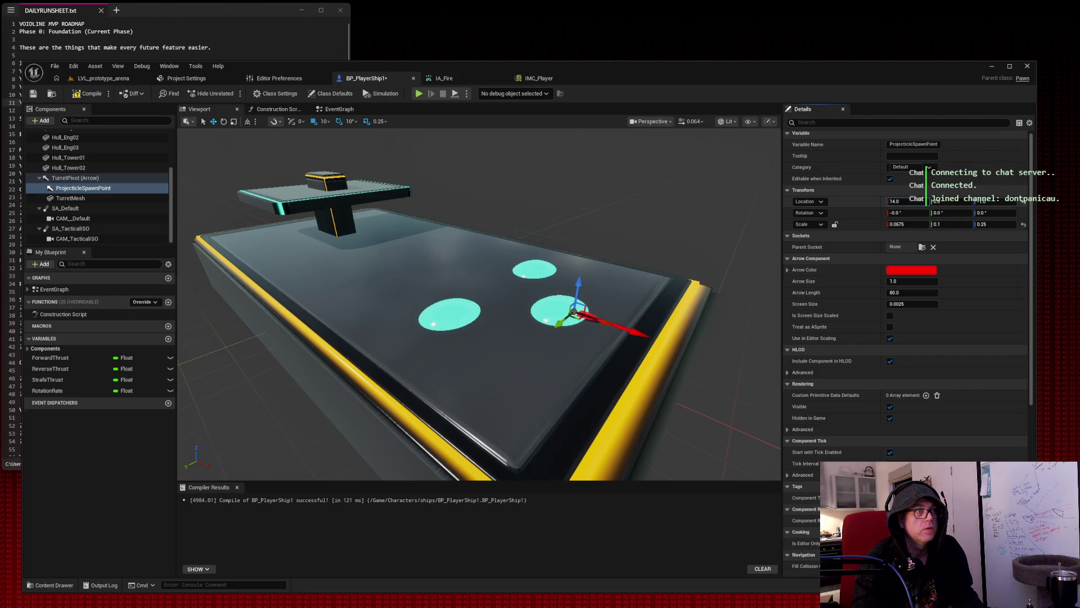
{"action": "left_click_drag", "start_coordinate": [916, 201], "coordinate": [894, 202]}
{"action": "left_click", "coordinate": [604, 154]}
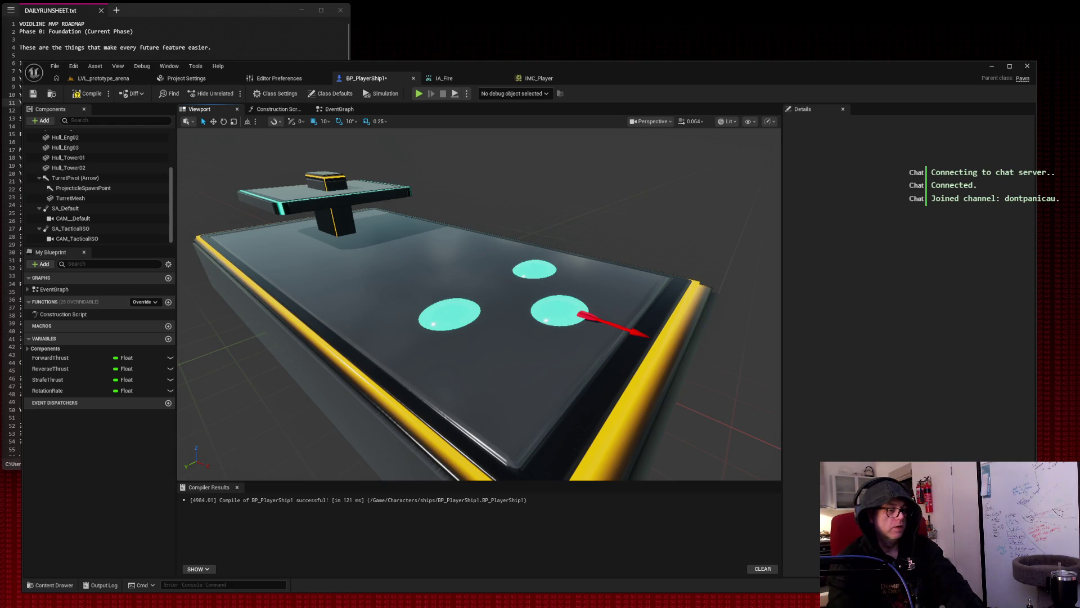
Compile BP_PlayerShip1, then switch to the DAILYRUNSHEET.txt notes.
{"action": "key", "text": "alt+Tab"}
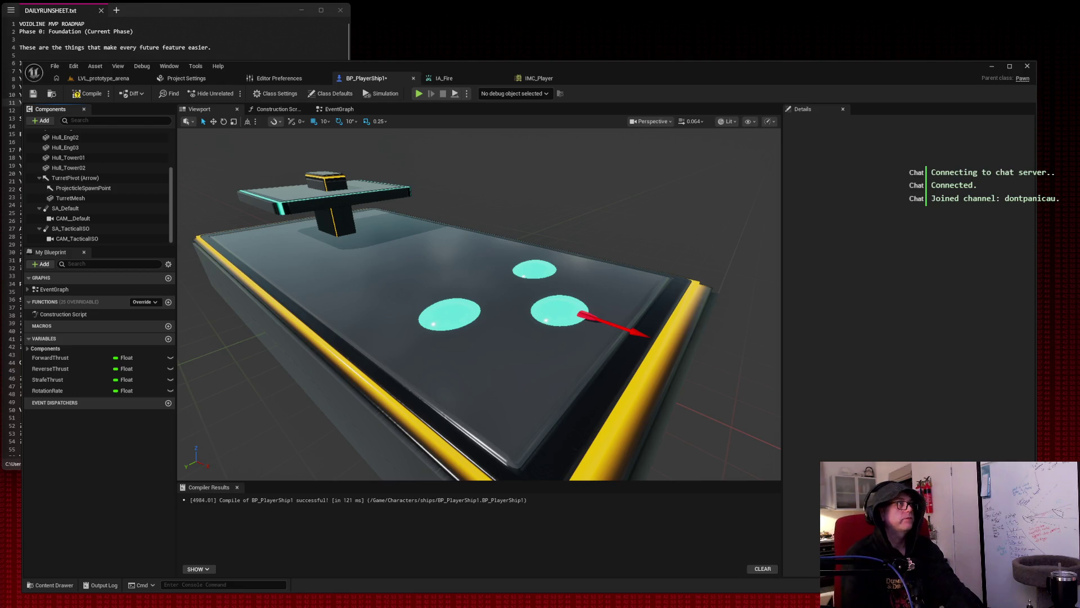
{"action": "left_click", "coordinate": [91, 95]}
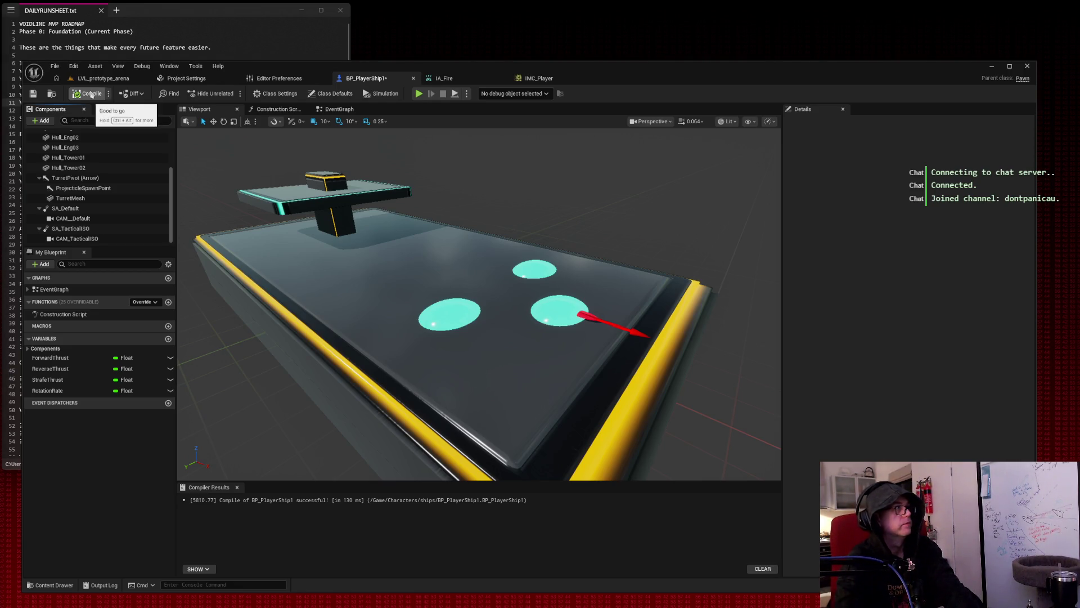
{"action": "left_click", "coordinate": [91, 94]}
{"action": "left_click", "coordinate": [228, 11]}
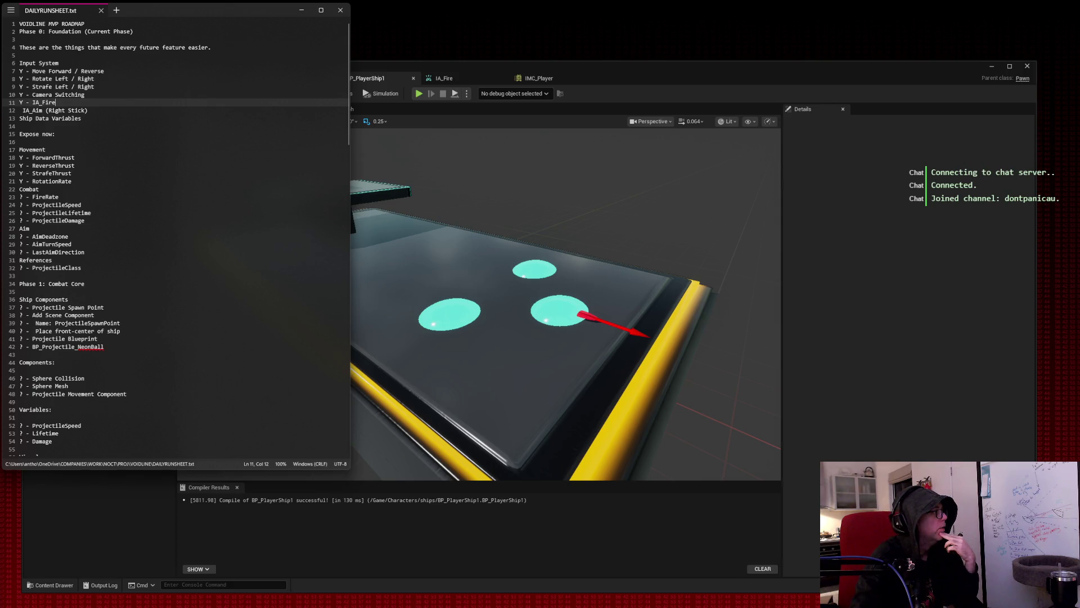
Scroll DAILYRUNSHEET.txt to the Phase 1 Combat Core tasks, then return to Unreal.
{"action": "left_click", "coordinate": [180, 213]}
{"action": "scroll", "coordinate": [180, 216], "scroll_direction": "down", "scroll_amount": 5}
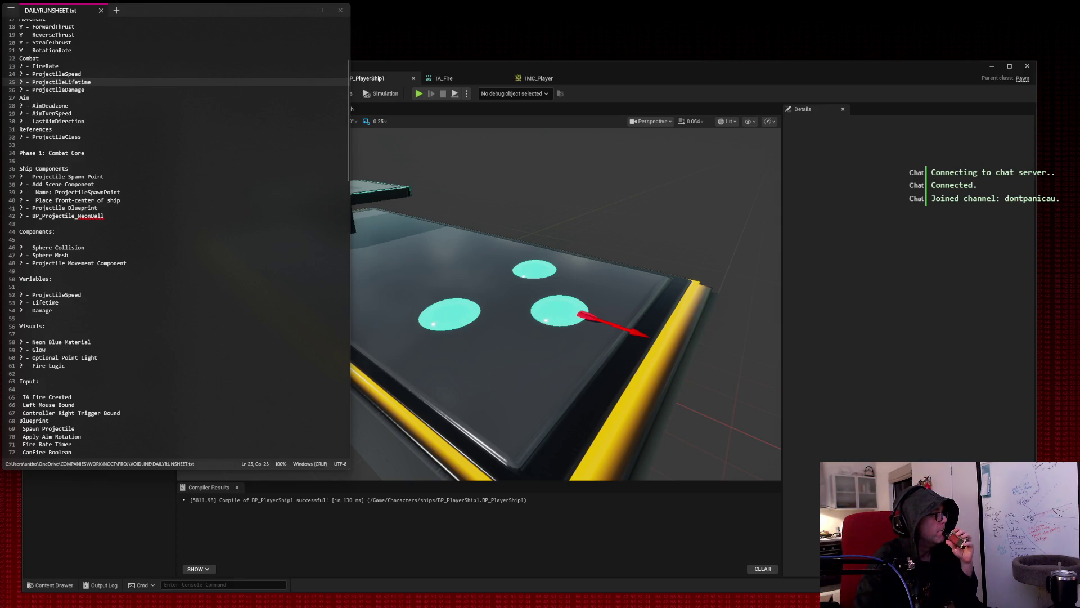
{"action": "left_click", "coordinate": [641, 101]}
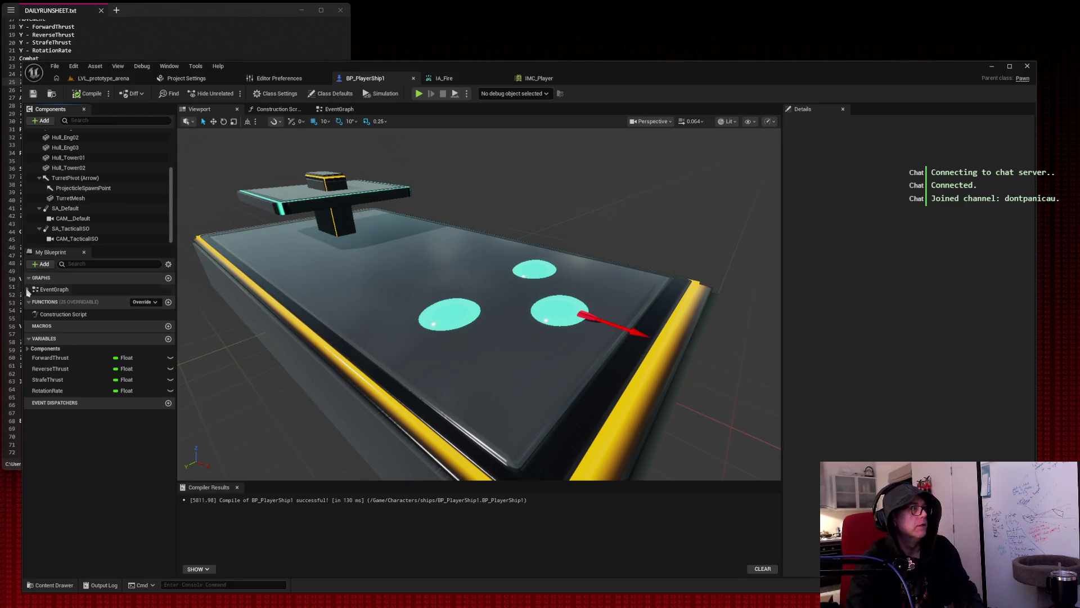
Switch to LVL_prototype_arena and browse the Content Browser tree to the top-level Content folders.
{"action": "left_click", "coordinate": [112, 79]}
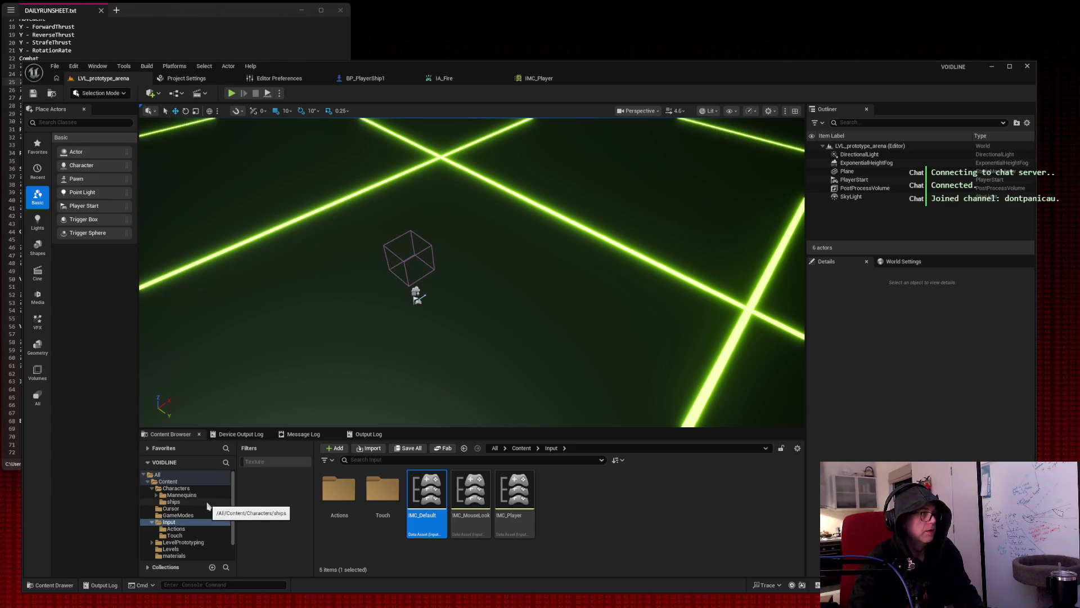
{"action": "left_click", "coordinate": [152, 488]}
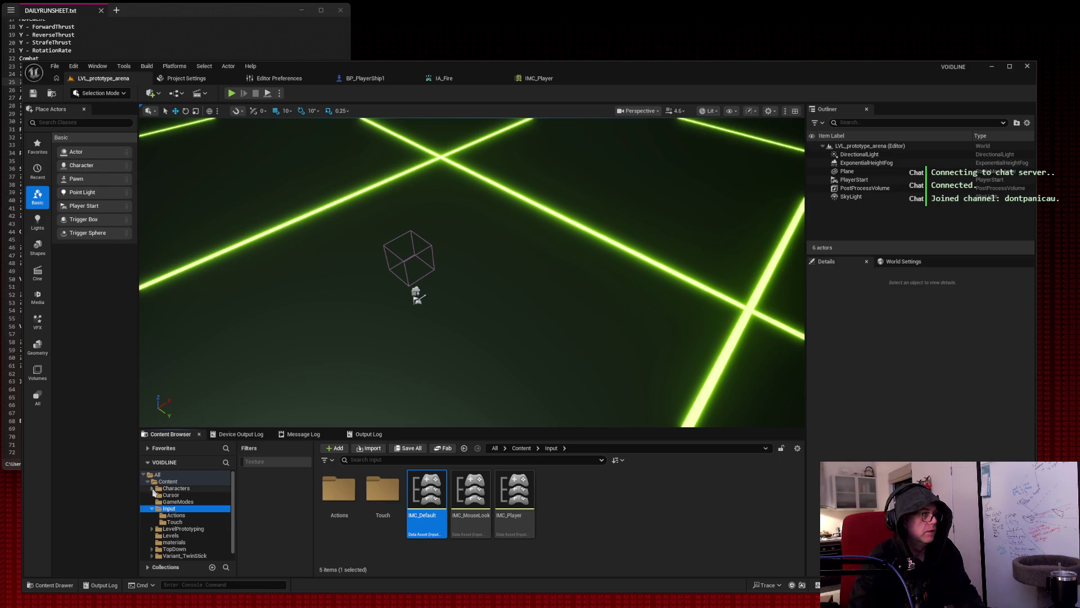
{"action": "left_click", "coordinate": [151, 508]}
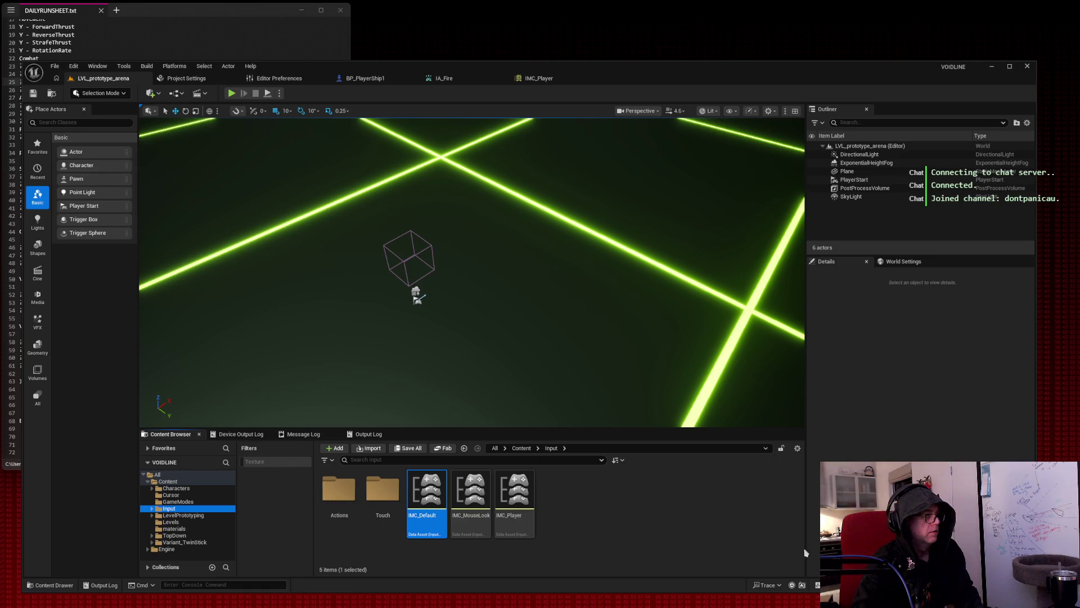
{"action": "left_click", "coordinate": [152, 489]}
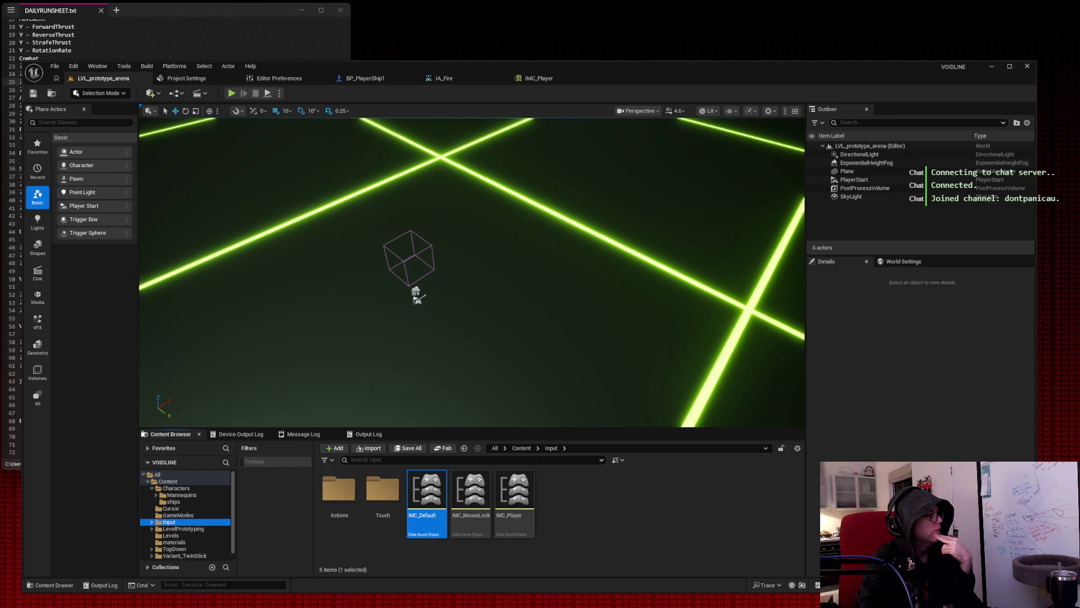
{"action": "left_click", "coordinate": [179, 477]}
{"action": "left_click", "coordinate": [179, 481]}
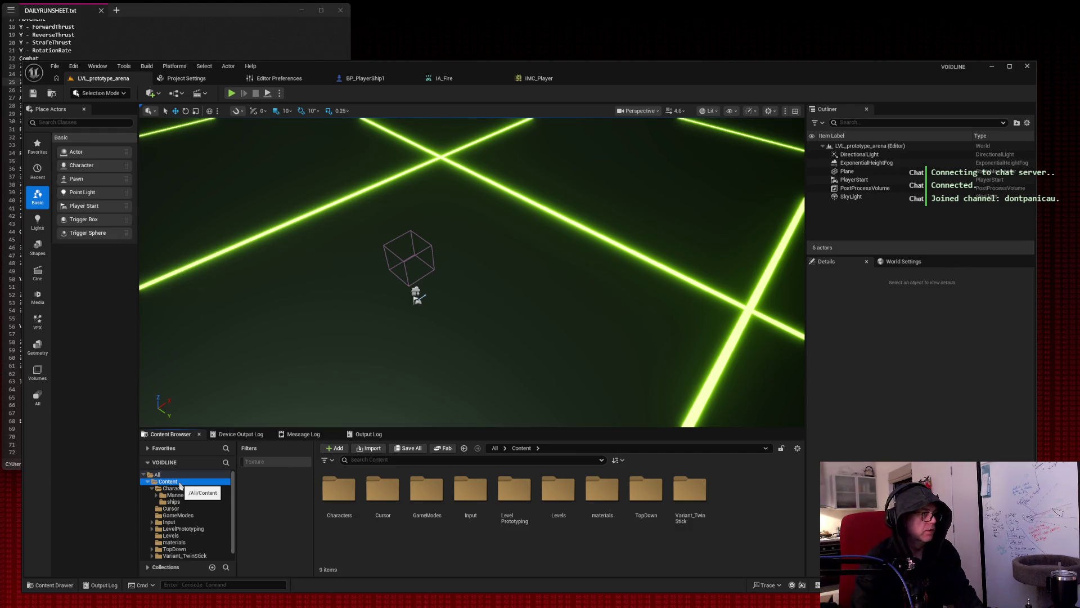
{"action": "right_click", "coordinate": [431, 549]}
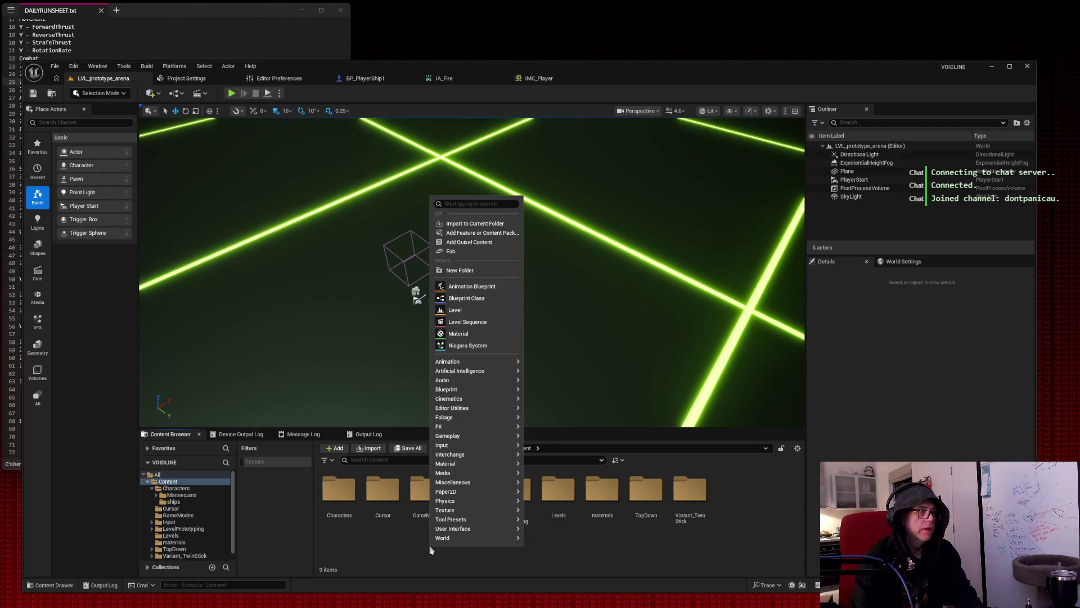
Create a Gameplay folder in Content and open it.
{"action": "left_click", "coordinate": [376, 550]}
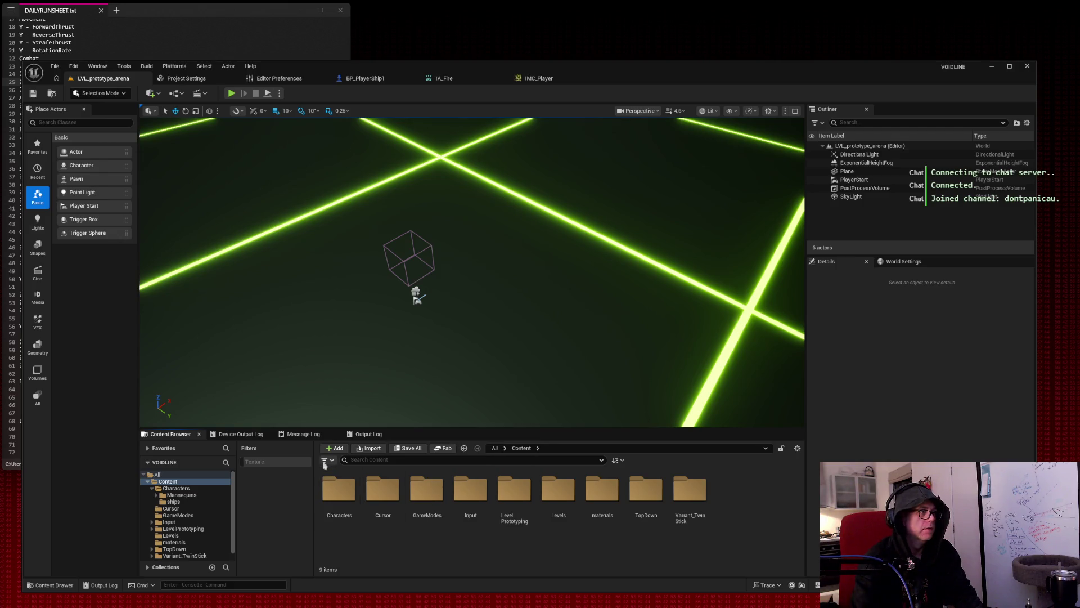
{"action": "left_click", "coordinate": [337, 450]}
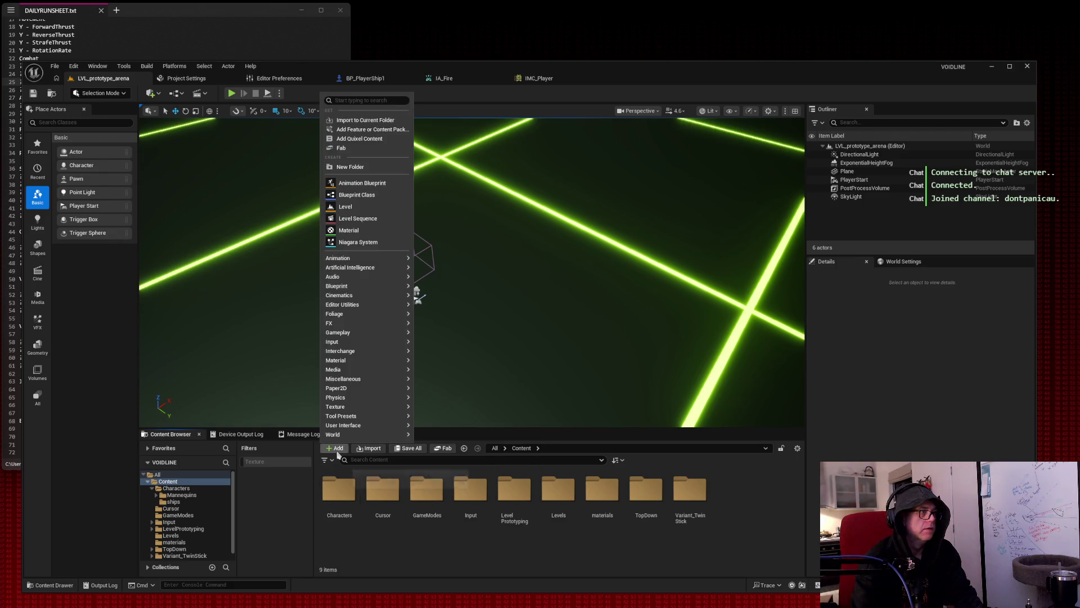
{"action": "left_click", "coordinate": [372, 169]}
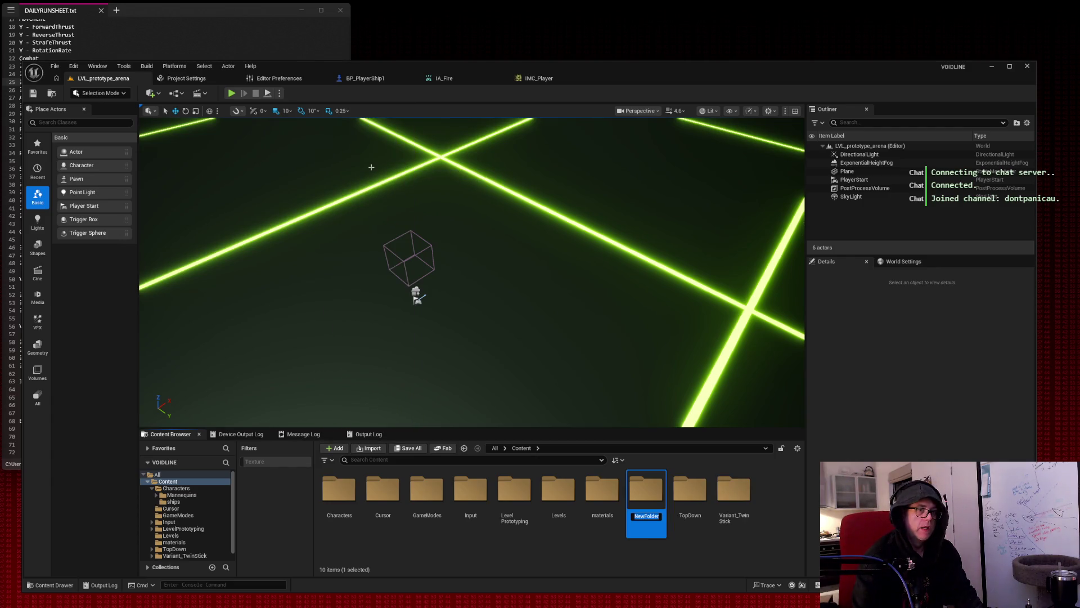
{"action": "type", "text": "Gameplay"}
{"action": "key", "text": "Return"}
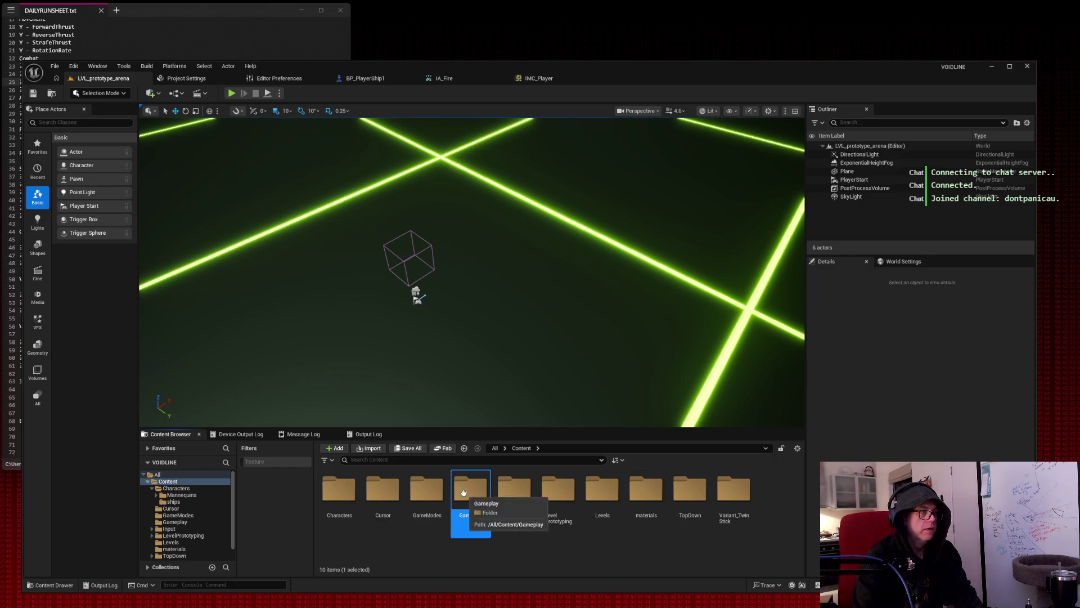
{"action": "double_click", "coordinate": [466, 486]}
Create a Projectiles folder inside Gameplay and open it.
{"action": "right_click", "coordinate": [361, 500]}
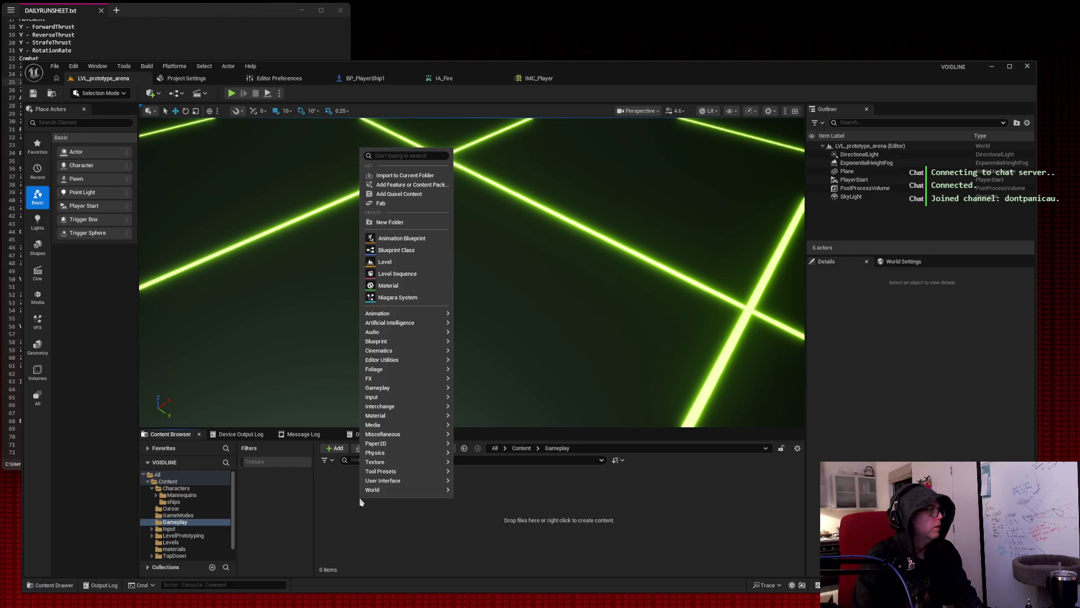
{"action": "left_click", "coordinate": [394, 221]}
{"action": "type", "text": "Projectiles"}
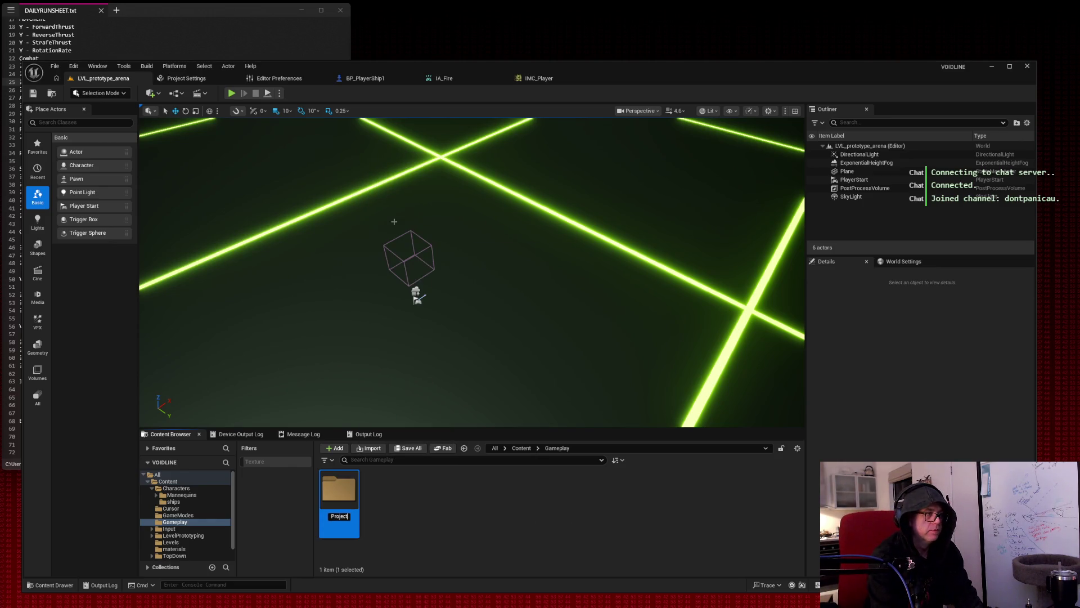
{"action": "key", "text": "Return"}
{"action": "double_click", "coordinate": [325, 534]}
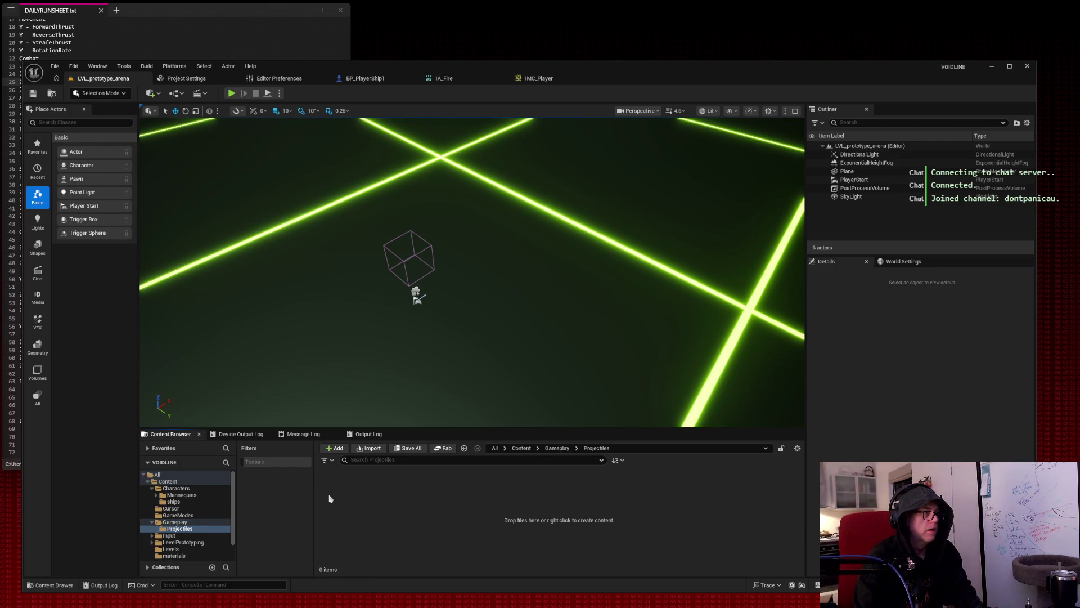
Create an Actor-parented Blueprint Class named BP_Projectile_NeonBall in Projectiles.
{"action": "right_click", "coordinate": [377, 516]}
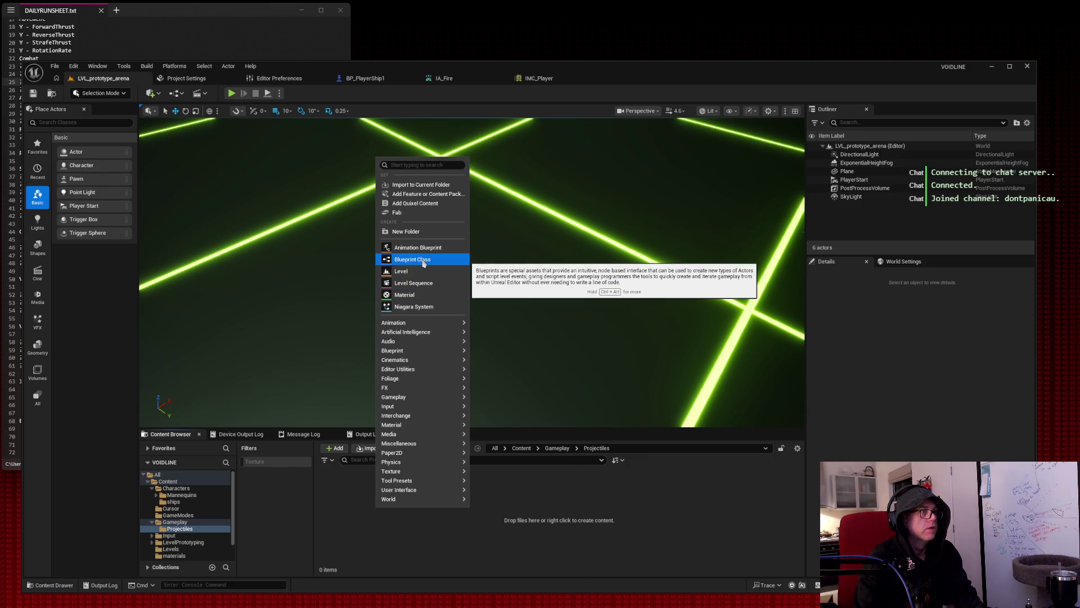
{"action": "left_click", "coordinate": [417, 165]}
{"action": "type", "text": "actor"}
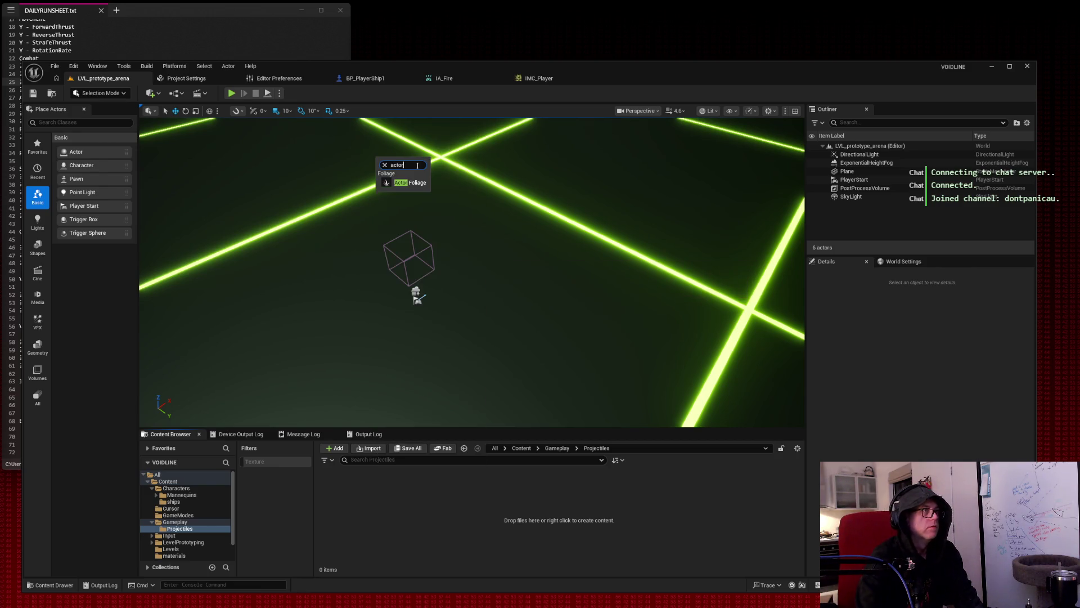
{"action": "key", "text": "BackSpace"}
{"action": "key", "text": "BackSpace"}
{"action": "key", "text": "BackSpace"}
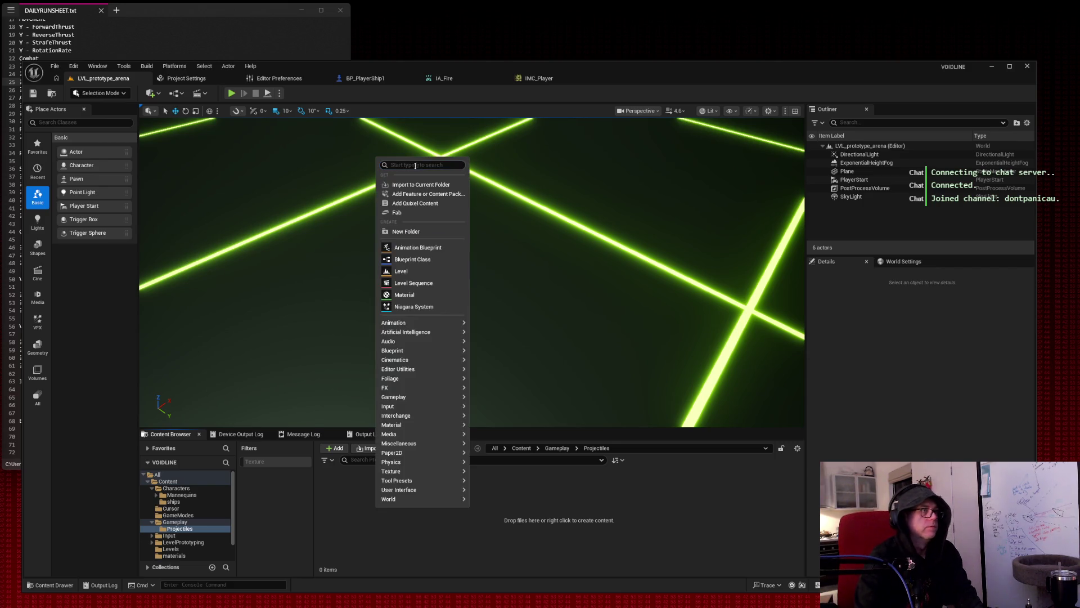
{"action": "left_click", "coordinate": [424, 260]}
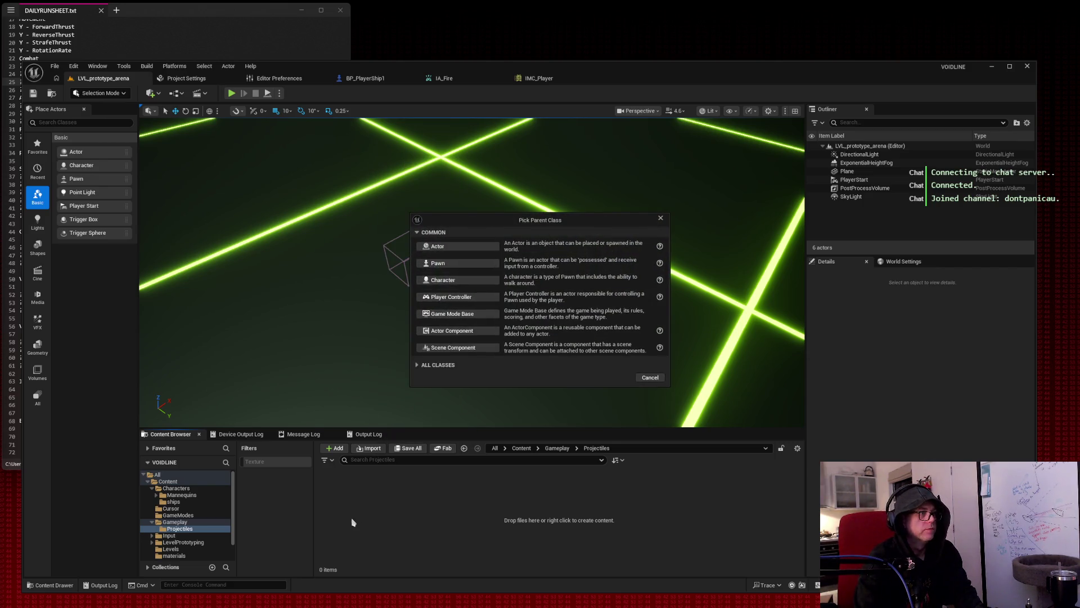
{"action": "left_click", "coordinate": [461, 247]}
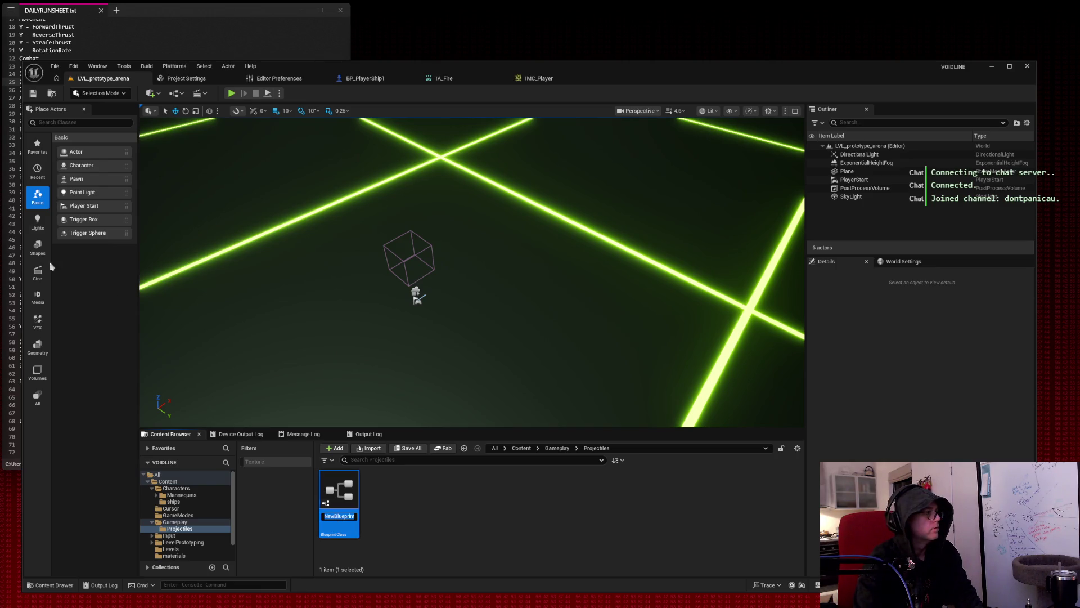
{"action": "left_click", "coordinate": [352, 517]}
{"action": "key", "text": "ctrl+a"}
{"action": "type", "text": "BP_Projectile_NeonBall"}
{"action": "key", "text": "Return"}
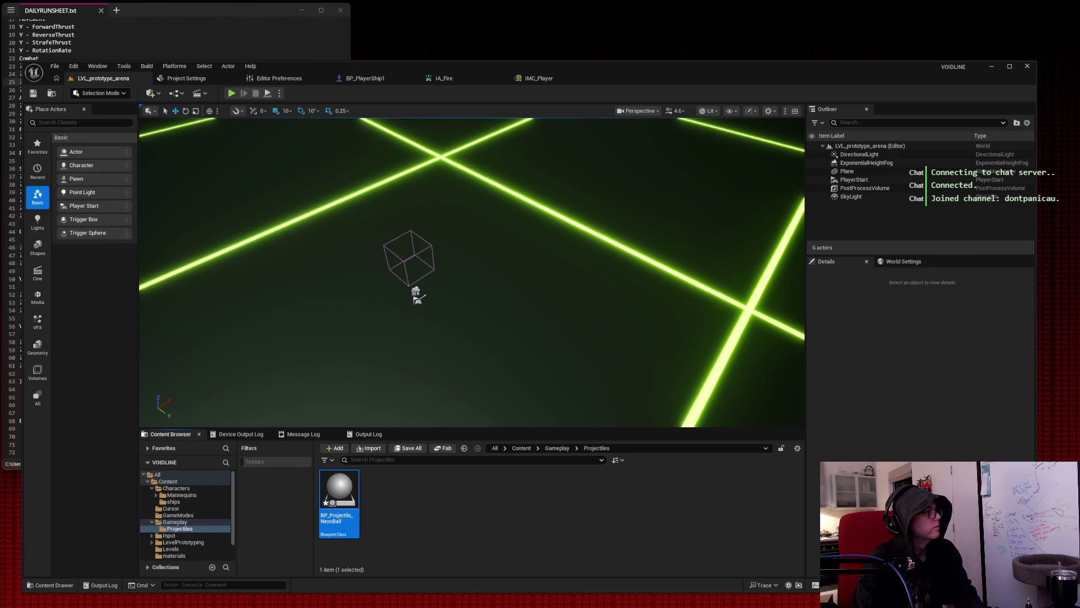
Open BP_Projectile_NeonBall in its Blueprint editor, then return to the LVL_prototype_arena tab.
{"action": "double_click", "coordinate": [332, 483]}
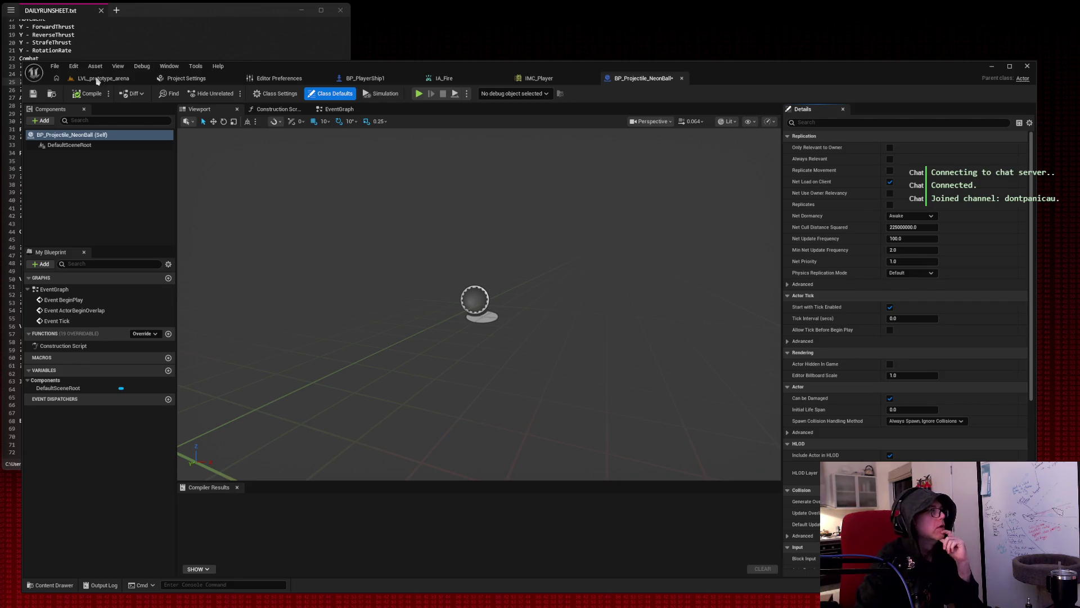
{"action": "left_click", "coordinate": [98, 79]}
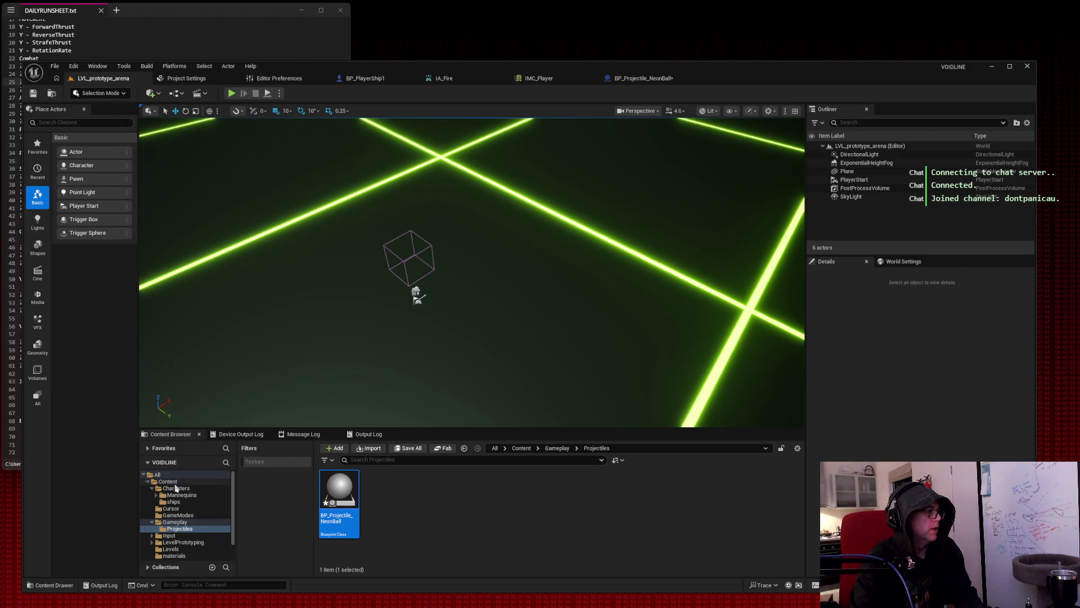
Add enemies and weapons folders inside Characters.
{"action": "left_click", "coordinate": [175, 483]}
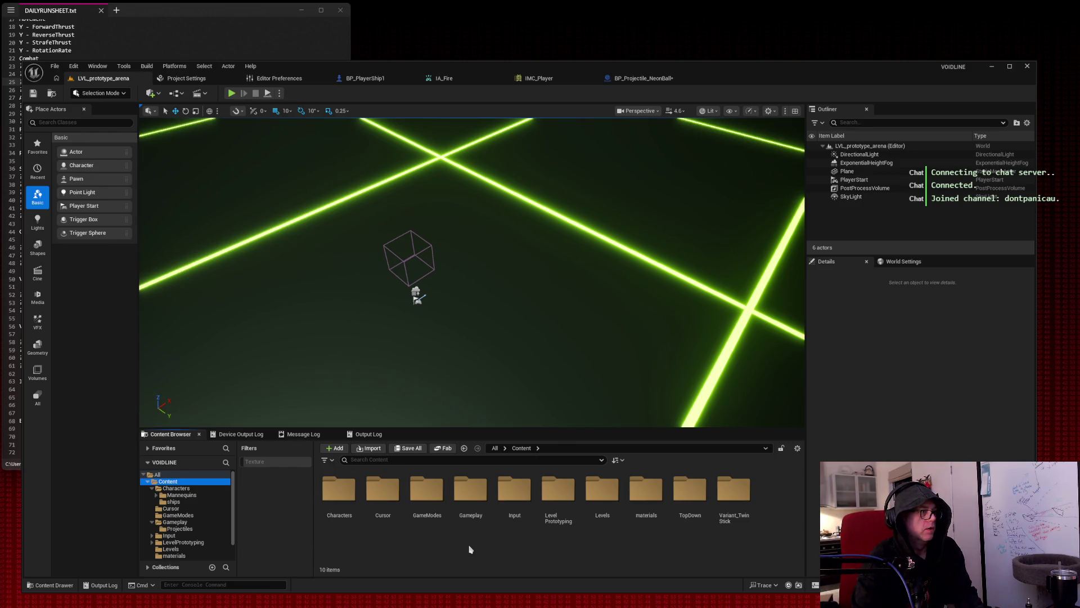
{"action": "double_click", "coordinate": [353, 497]}
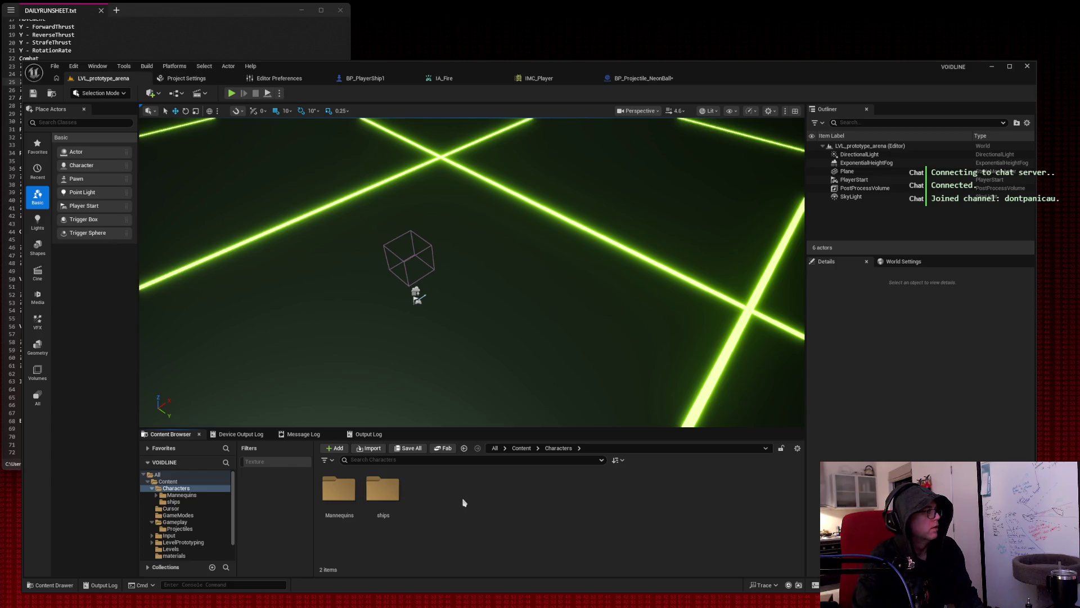
{"action": "right_click", "coordinate": [463, 501]}
{"action": "left_click", "coordinate": [522, 222]}
{"action": "type", "text": "enemies"}
{"action": "key", "text": "Return"}
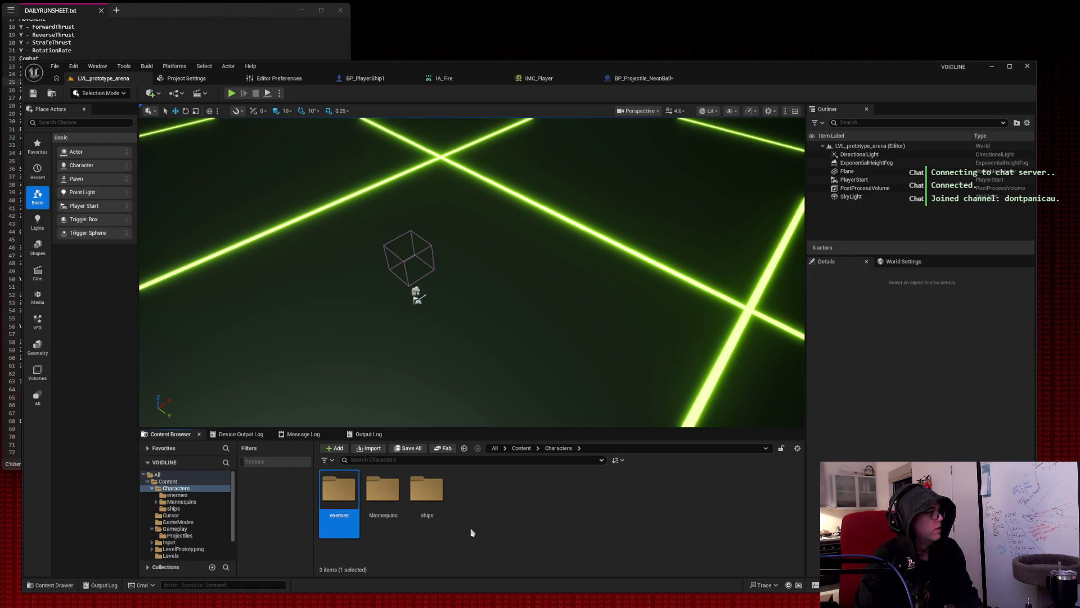
{"action": "right_click", "coordinate": [485, 510]}
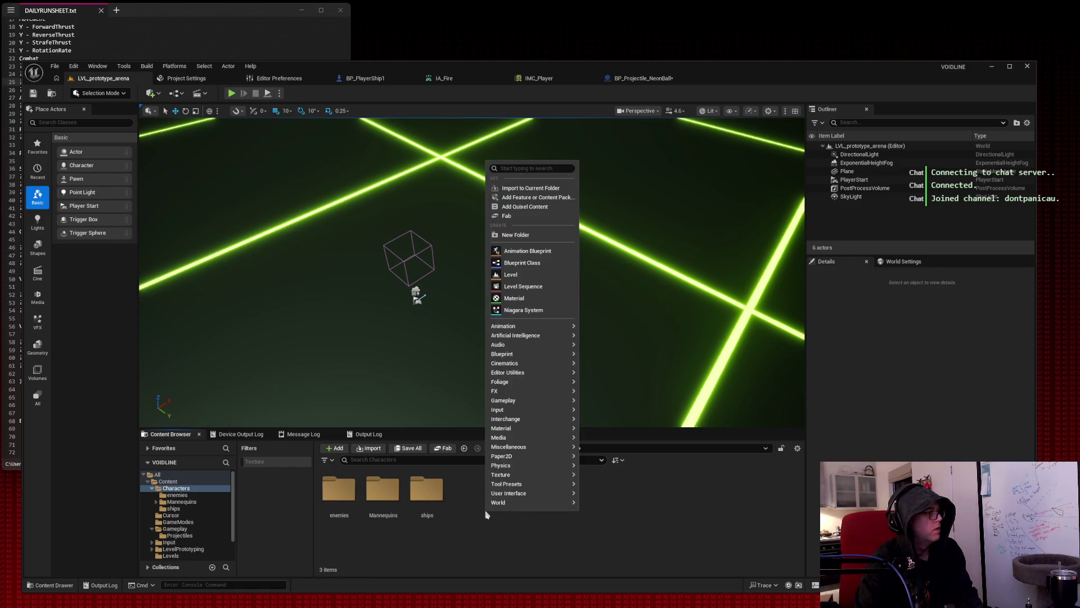
{"action": "left_click", "coordinate": [551, 240]}
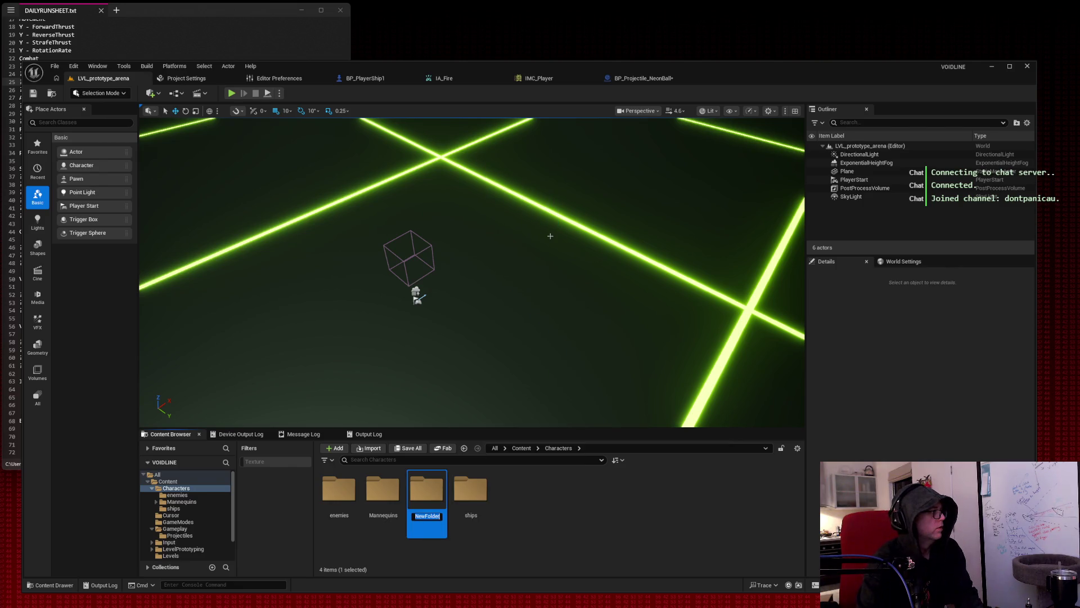
{"action": "type", "text": "weapons"}
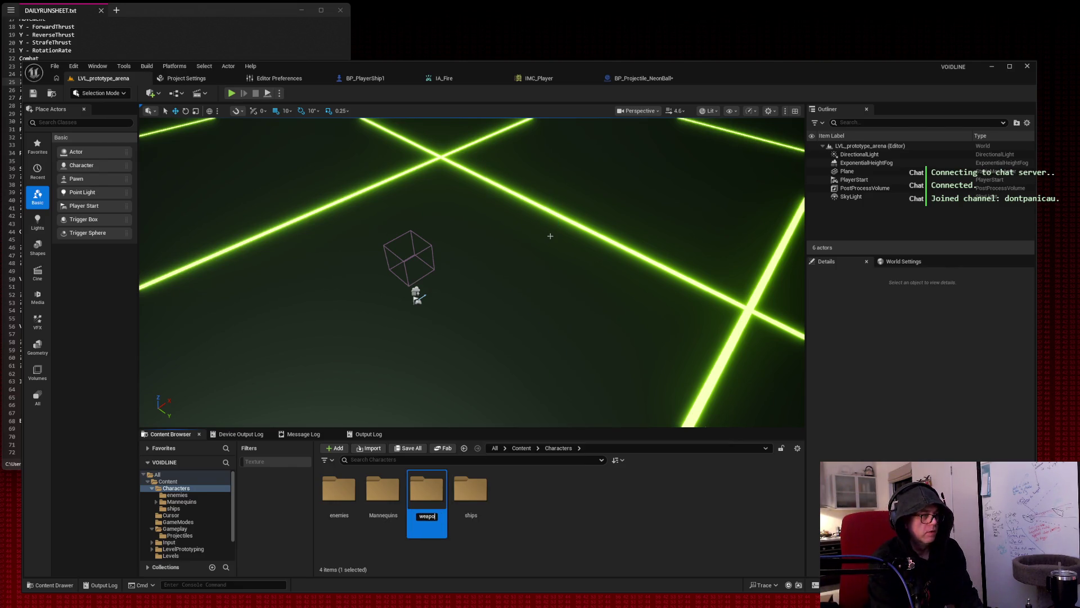
{"action": "key", "text": "Return"}
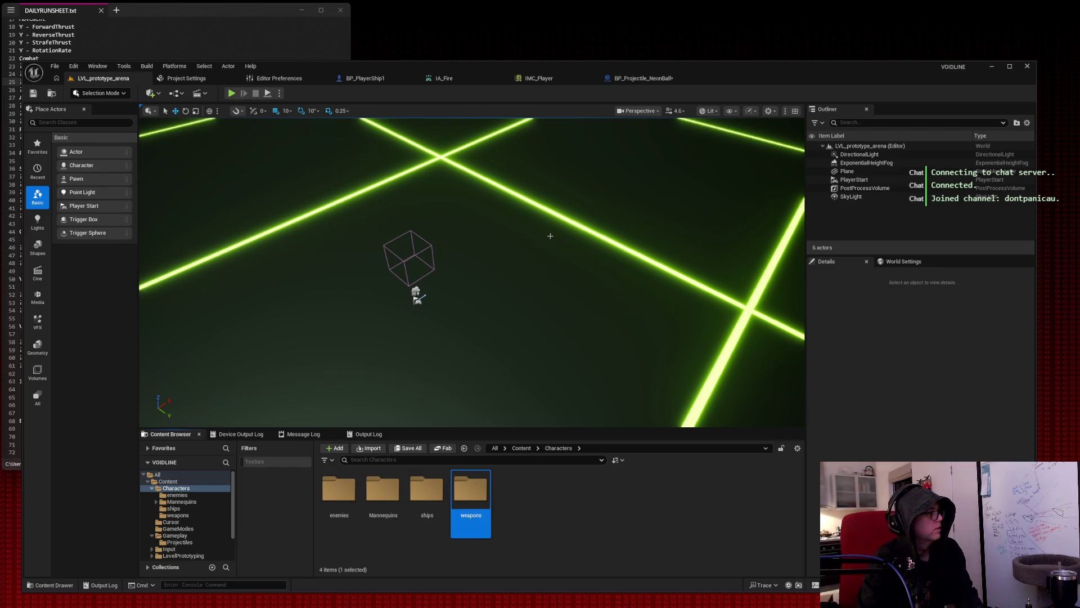
{"action": "left_click", "coordinate": [587, 519]}
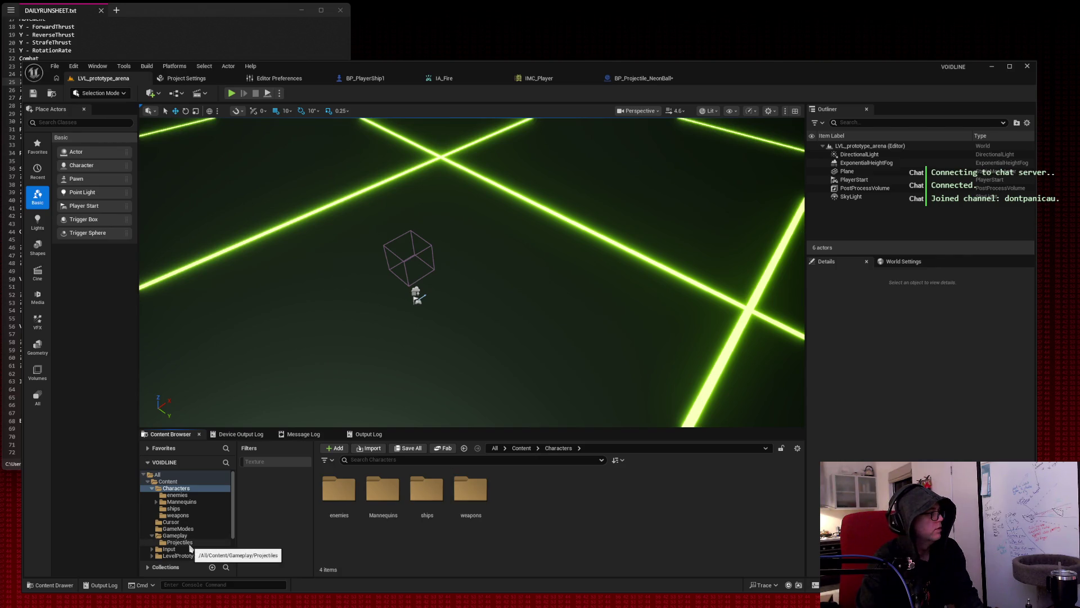
{"action": "scroll", "coordinate": [190, 546], "scroll_direction": "down", "scroll_amount": 2}
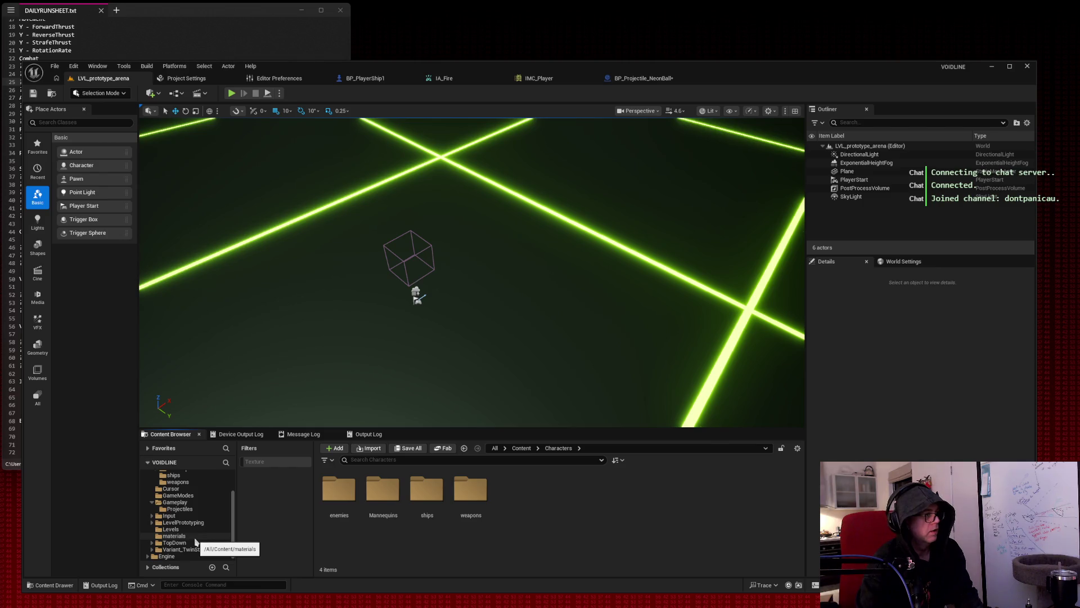
{"action": "scroll", "coordinate": [188, 537], "scroll_direction": "up", "scroll_amount": 2}
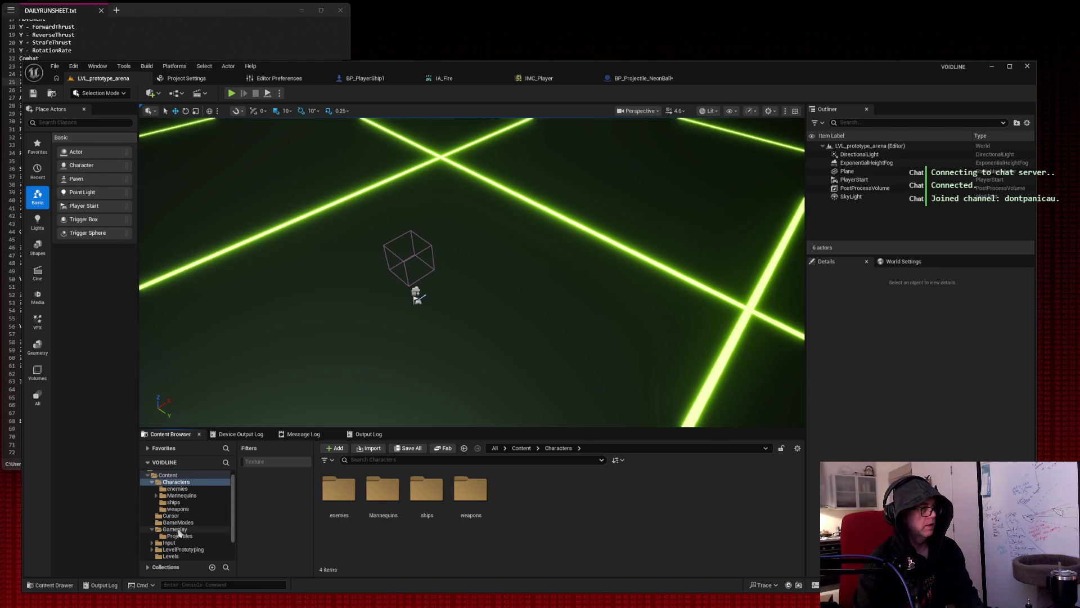
Add a VFX folder inside Gameplay, then view the Projectiles folder.
{"action": "left_click", "coordinate": [180, 529]}
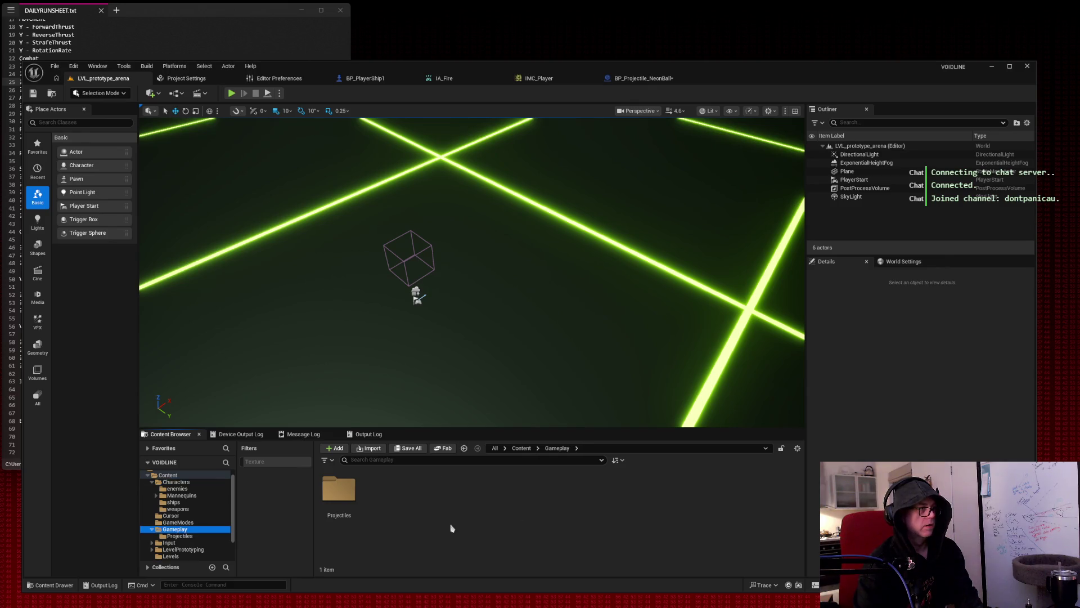
{"action": "right_click", "coordinate": [393, 544]}
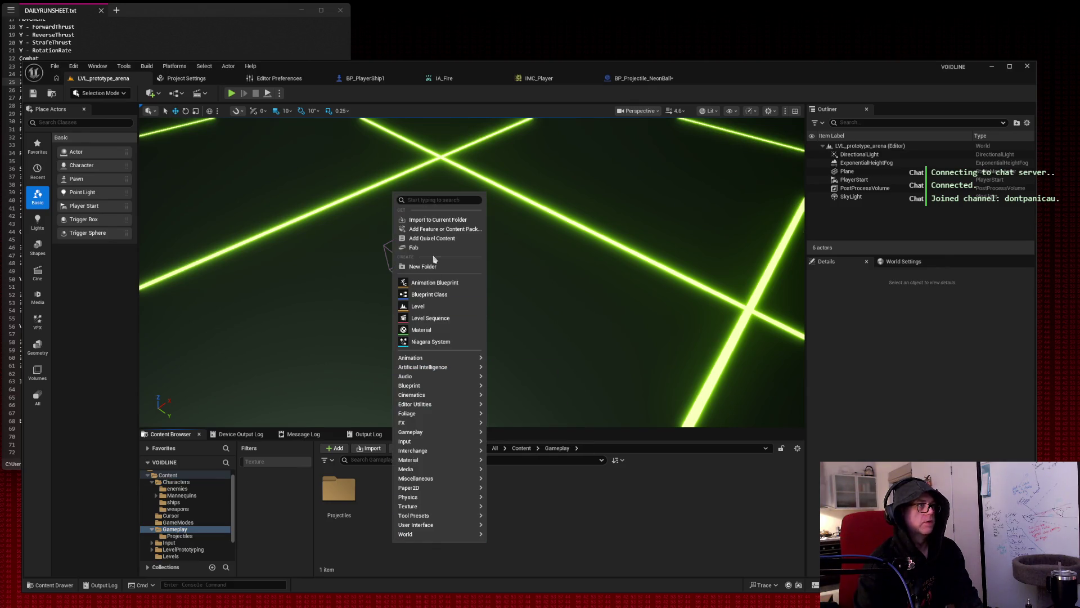
{"action": "left_click", "coordinate": [433, 266]}
{"action": "type", "text": "VFX"}
{"action": "key", "text": "Return"}
{"action": "left_click", "coordinate": [450, 517]}
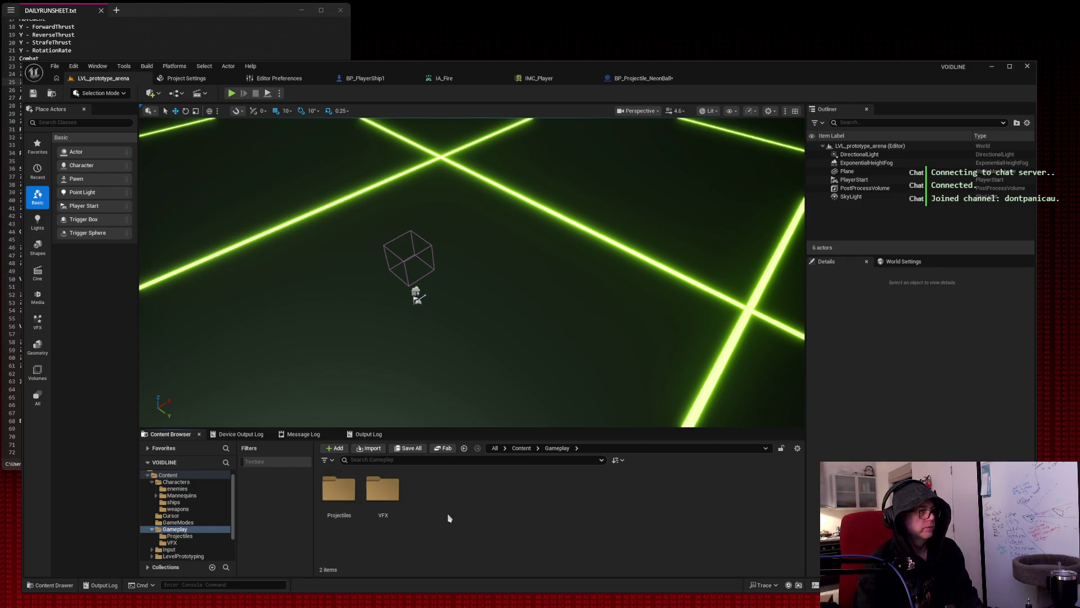
{"action": "scroll", "coordinate": [194, 506], "scroll_direction": "down", "scroll_amount": 2}
{"action": "left_click", "coordinate": [196, 502]}
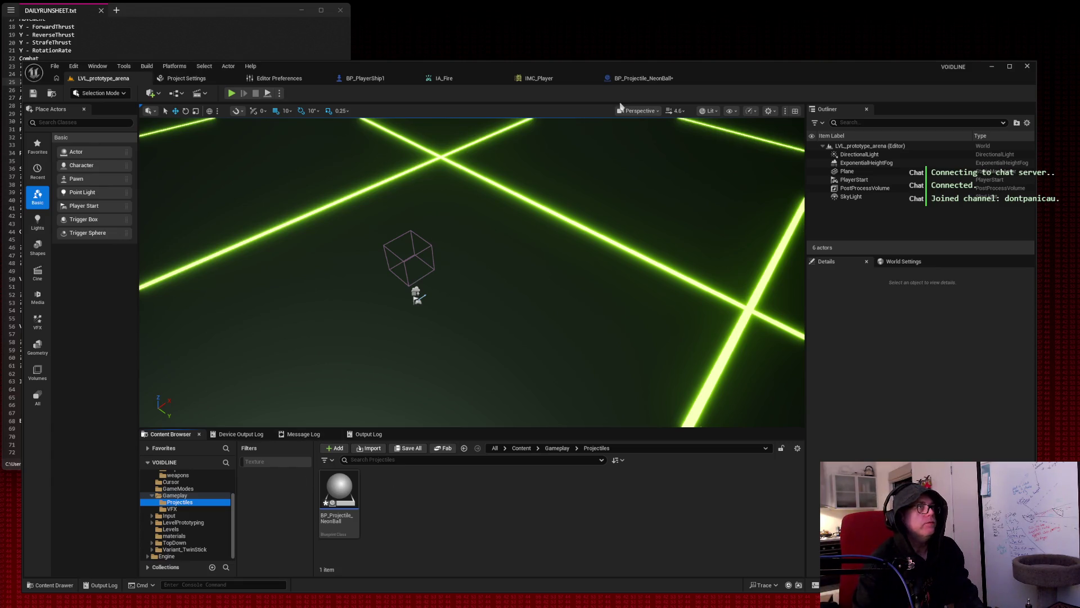
Switch back to the BP_Projectile_NeonBall Blueprint tab and open the Add component list.
{"action": "left_click", "coordinate": [638, 79]}
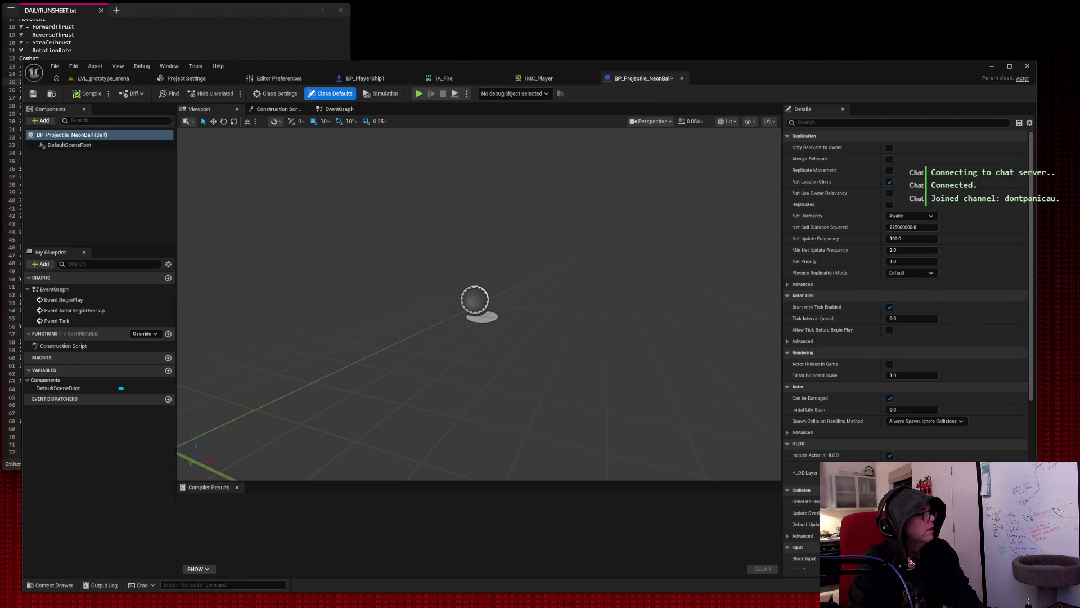
{"action": "left_click", "coordinate": [42, 120]}
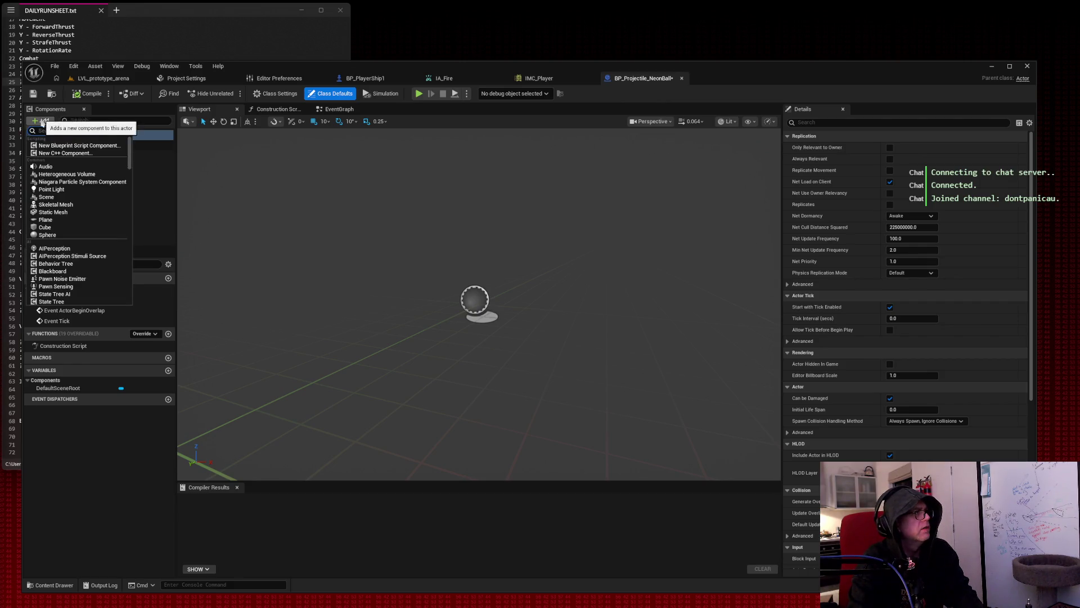
{"action": "type", "text": "sphere coll"}
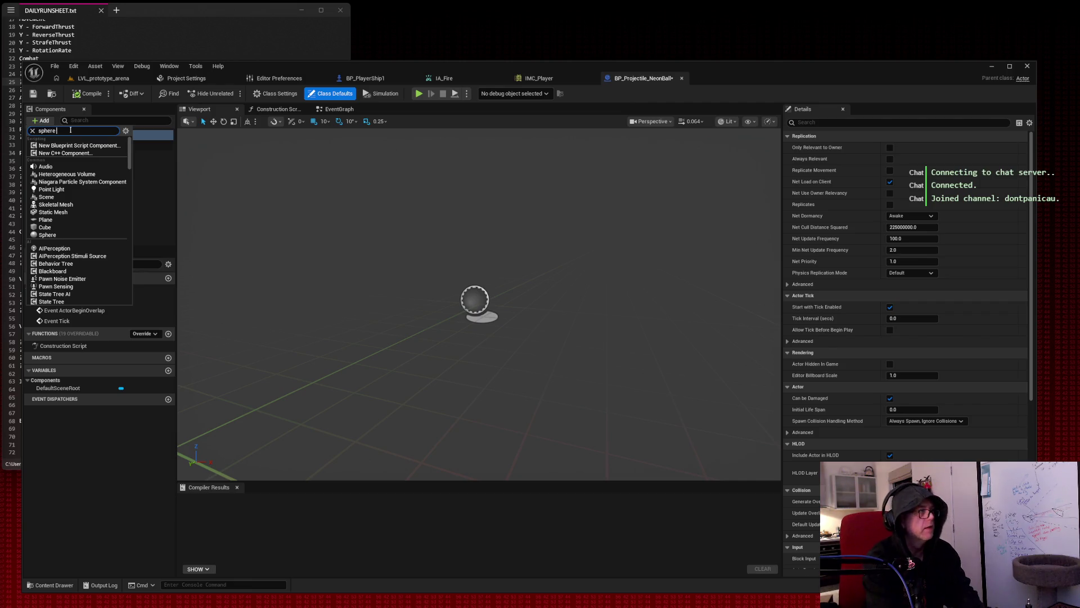
{"action": "left_click", "coordinate": [65, 145]}
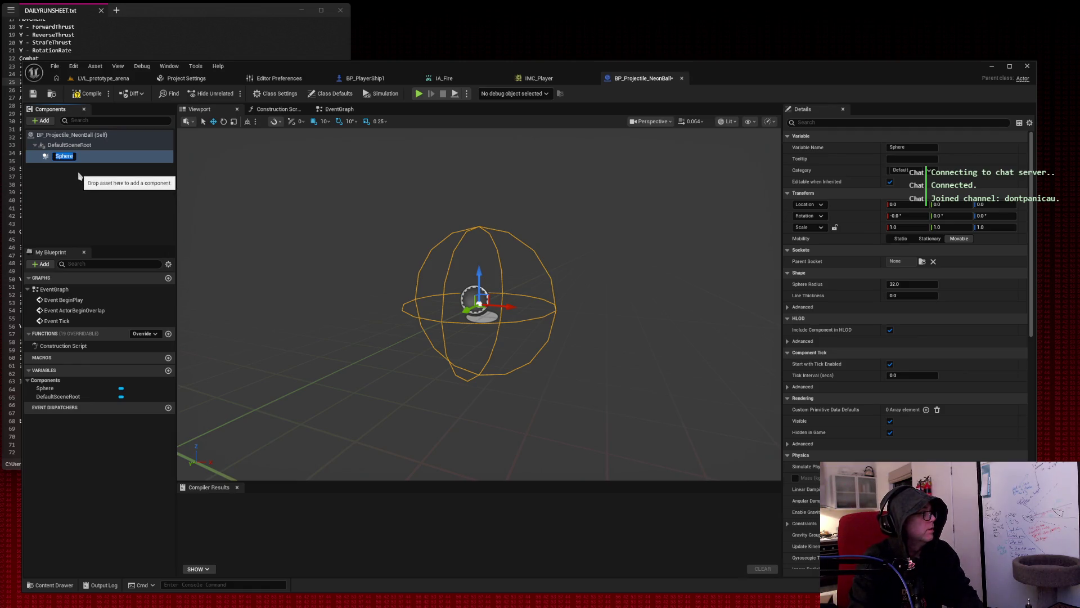
{"action": "key", "text": "Home"}
{"action": "type", "text": "Collision"}
{"action": "key", "text": "Return"}
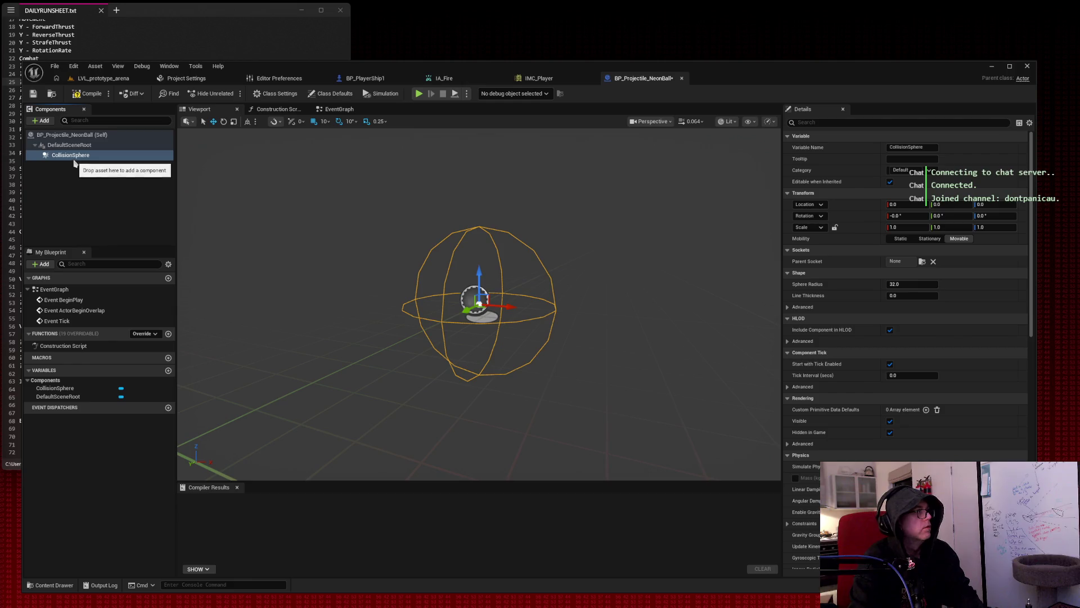
{"action": "right_click", "coordinate": [75, 158]}
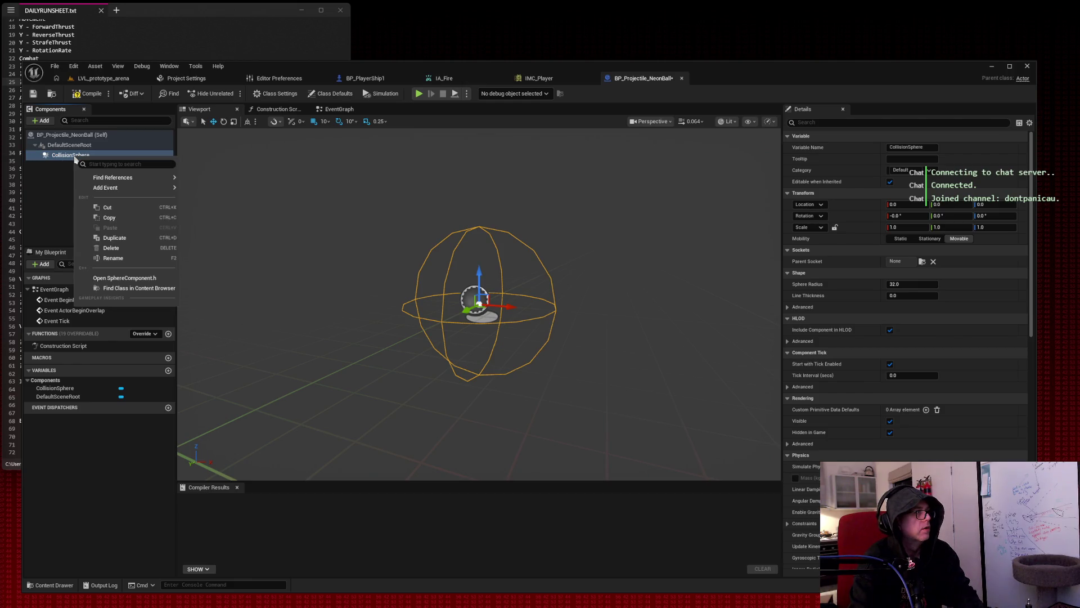
{"action": "mouse_move", "coordinate": [129, 190]}
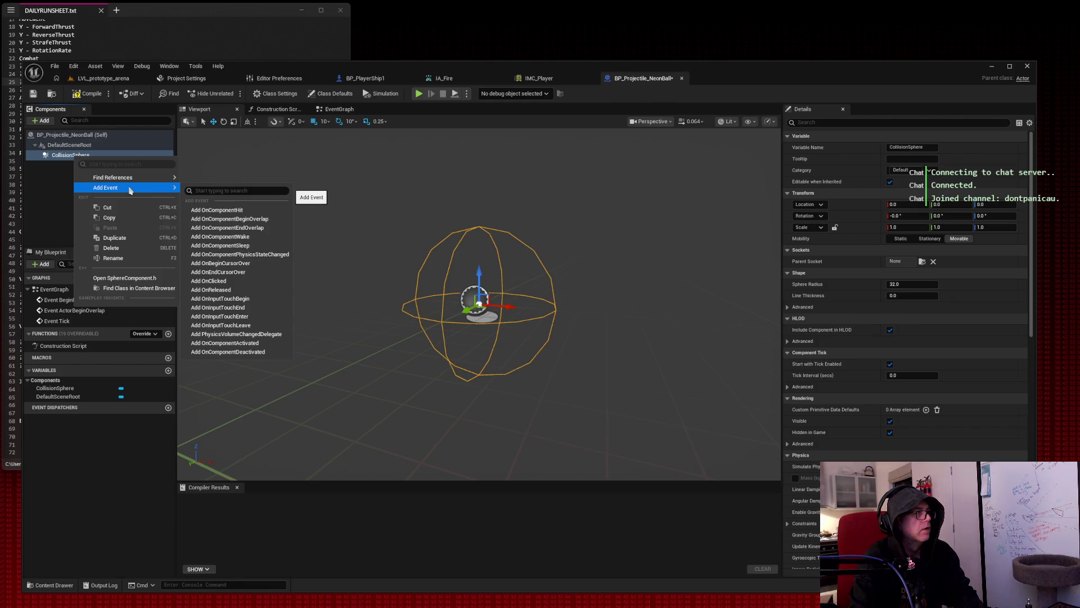
{"action": "left_click", "coordinate": [41, 178]}
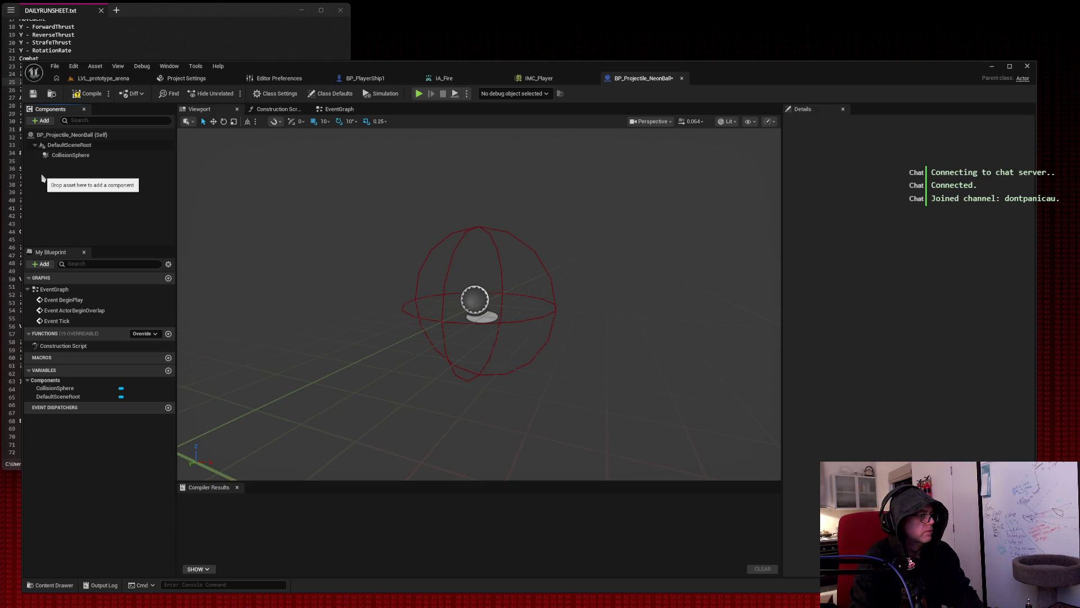
{"action": "left_click", "coordinate": [86, 156]}
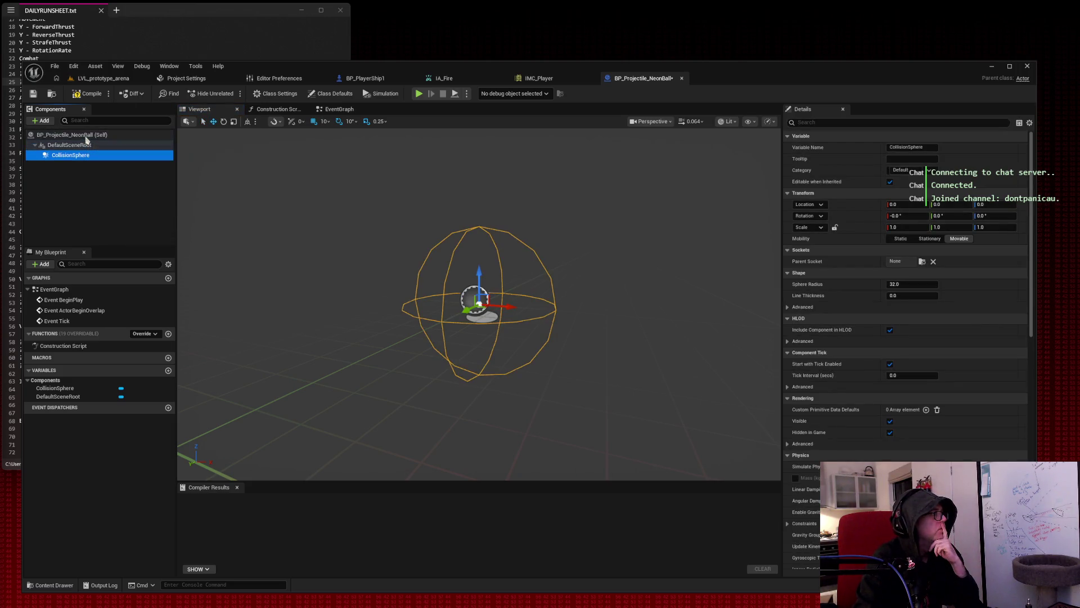
{"action": "left_click_drag", "start_coordinate": [86, 155], "coordinate": [78, 145]}
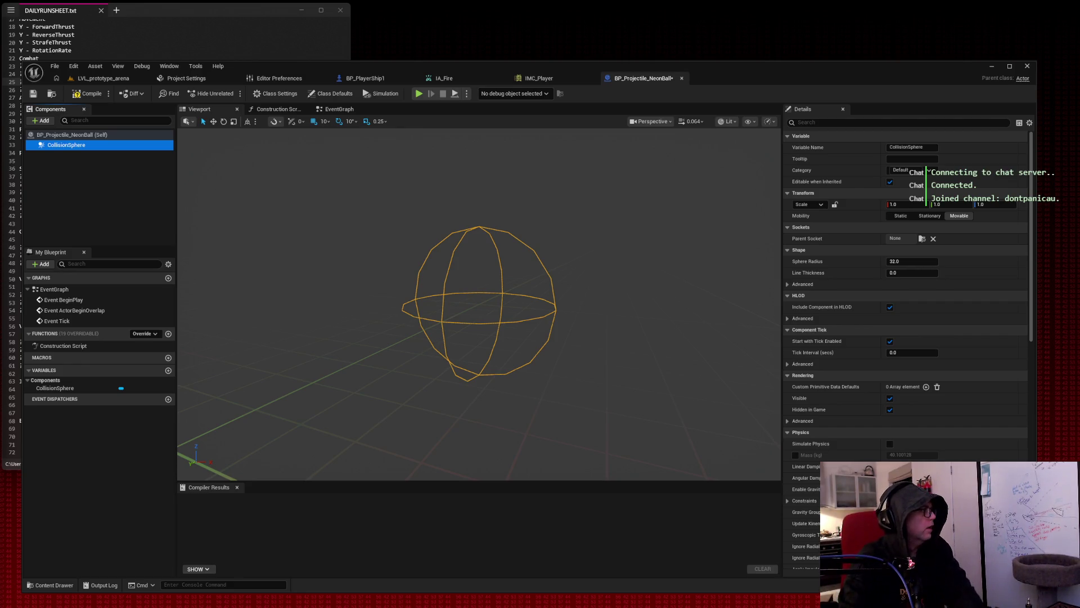
Set the CollisionSphere's Sphere Radius to 16.
{"action": "left_click", "coordinate": [79, 148]}
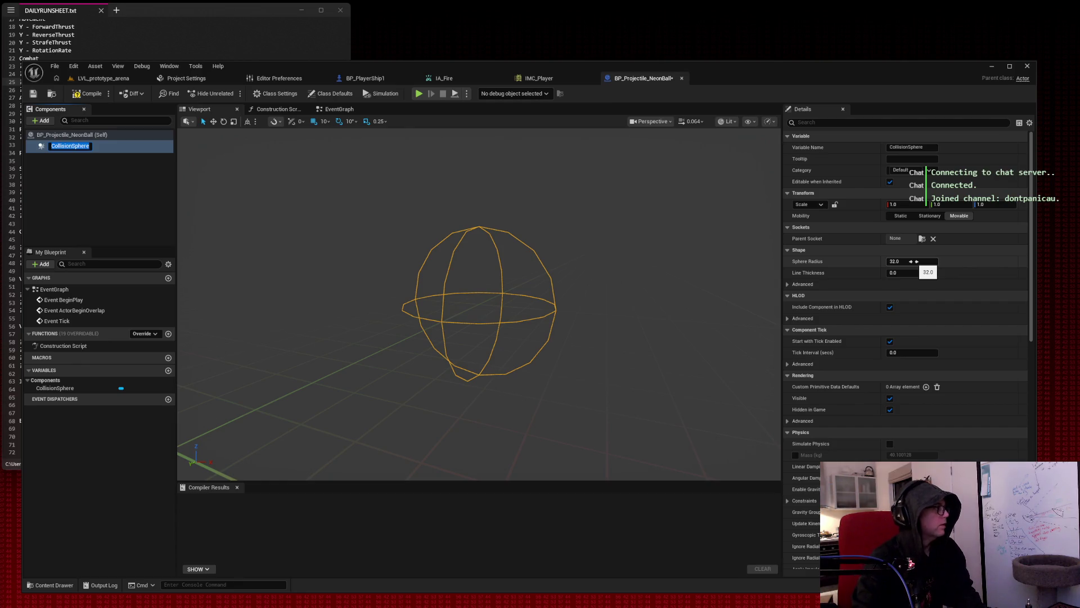
{"action": "left_click", "coordinate": [914, 261]}
{"action": "type", "text": "16"}
{"action": "key", "text": "Tab"}
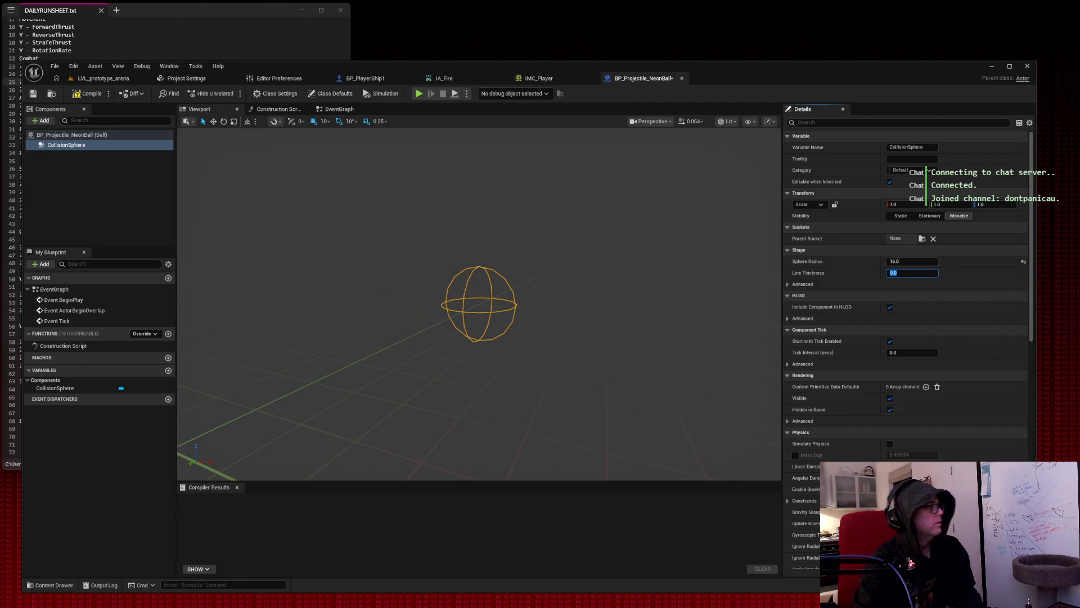
{"action": "left_click", "coordinate": [41, 120]}
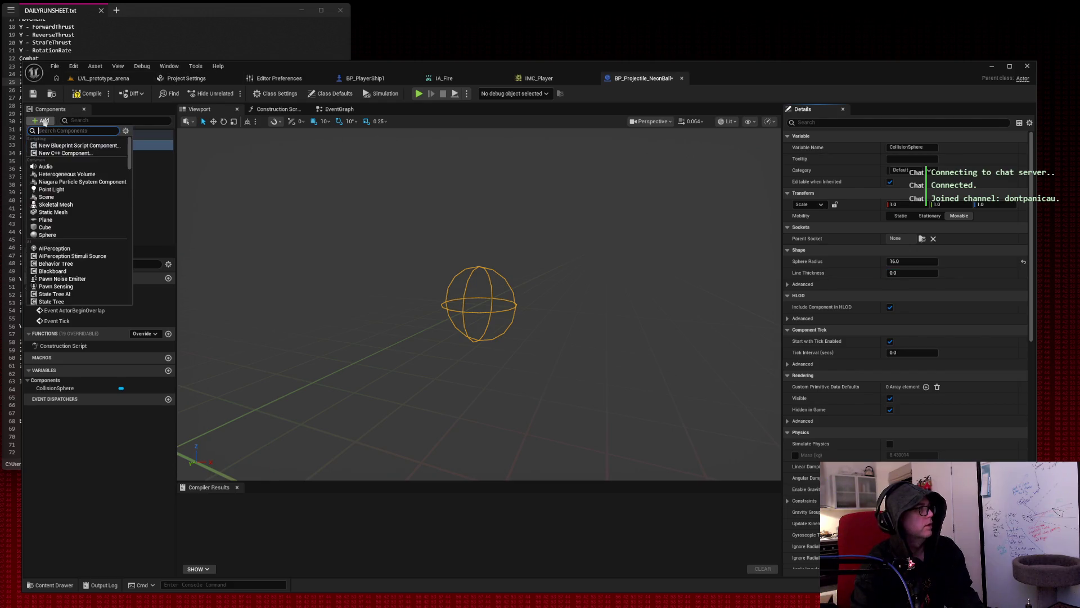
Add a Static Mesh component under CollisionSphere and rename it ProjectileMesh.
{"action": "left_click", "coordinate": [68, 214]}
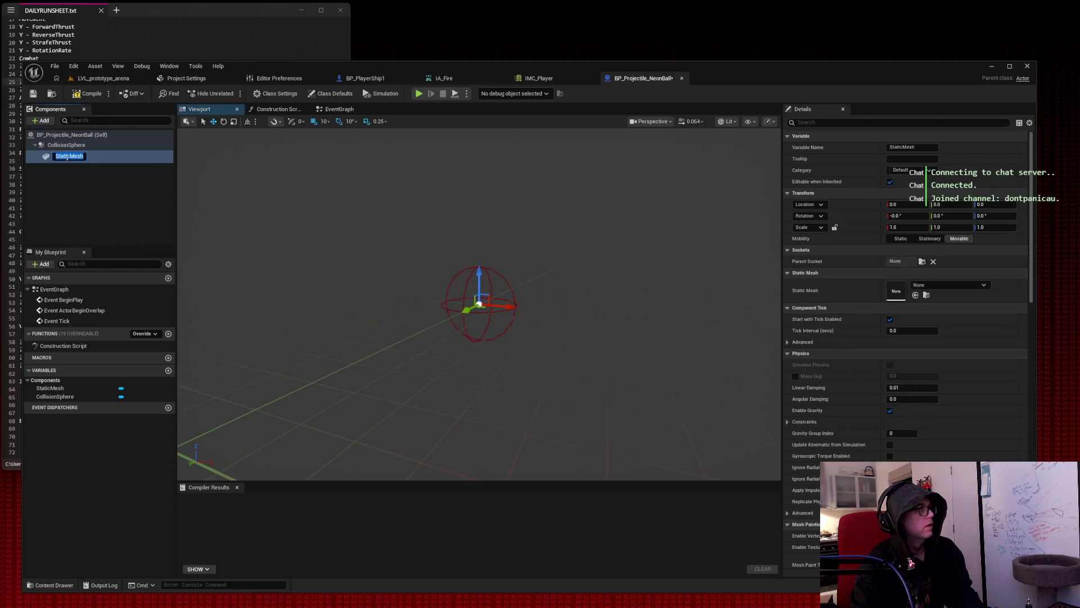
{"action": "left_click_drag", "start_coordinate": [68, 157], "coordinate": [55, 157]}
{"action": "type", "text": "Projectile"}
{"action": "key", "text": "Return"}
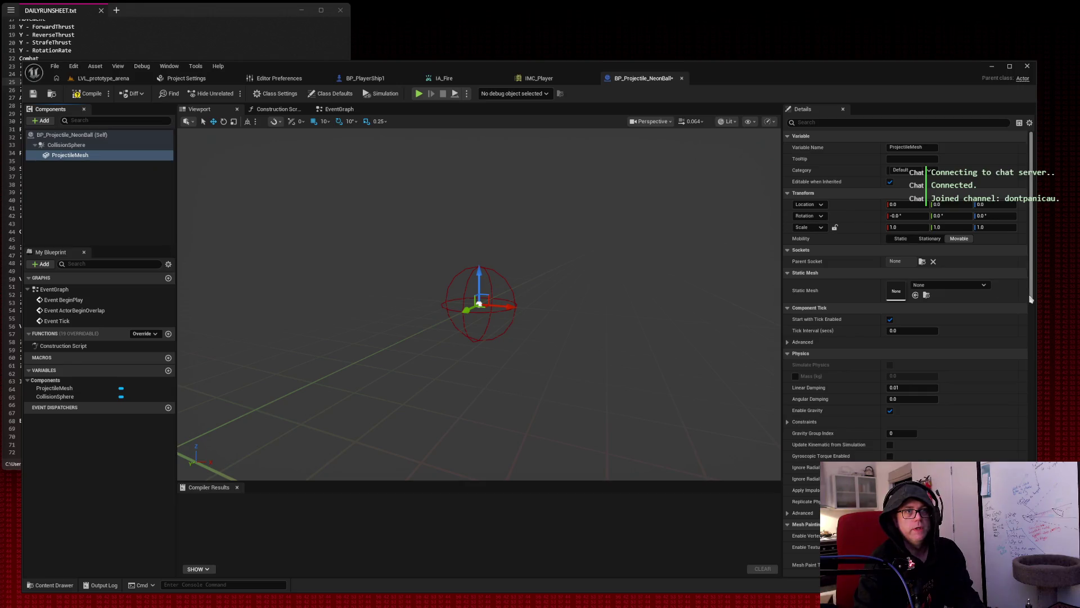
Set ProjectileMesh's Static Mesh to the Sphere asset.
{"action": "scroll", "coordinate": [956, 287], "scroll_direction": "down", "scroll_amount": 1}
{"action": "left_click", "coordinate": [951, 271]}
{"action": "type", "text": "sphere"}
{"action": "scroll", "coordinate": [972, 390], "scroll_direction": "down", "scroll_amount": 5}
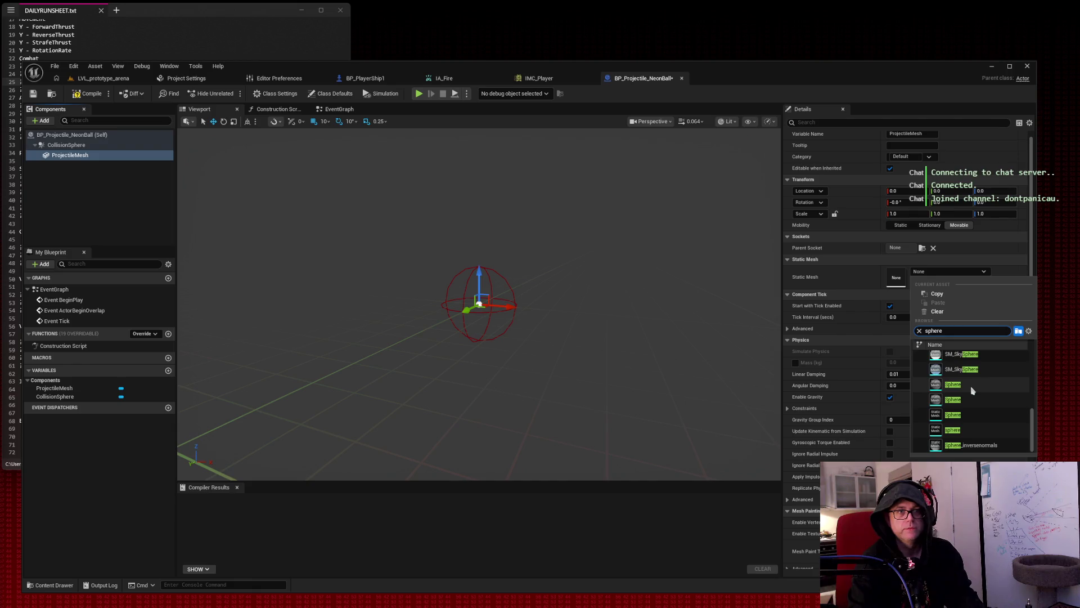
{"action": "left_click", "coordinate": [972, 387]}
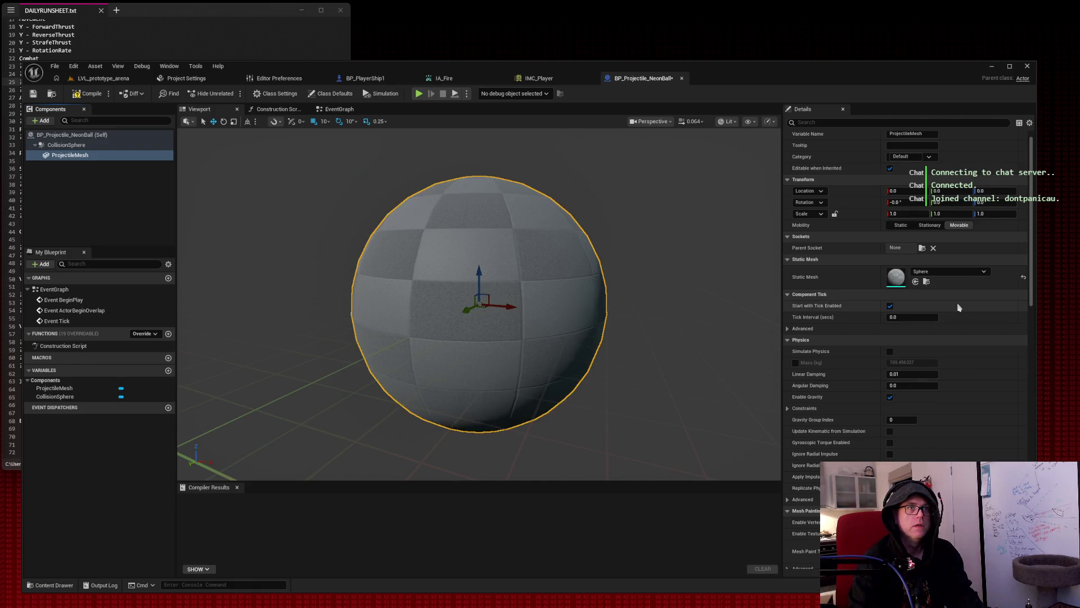
Browse the mesh's physical material choices without picking one.
{"action": "scroll", "coordinate": [972, 308], "scroll_direction": "up", "scroll_amount": 1}
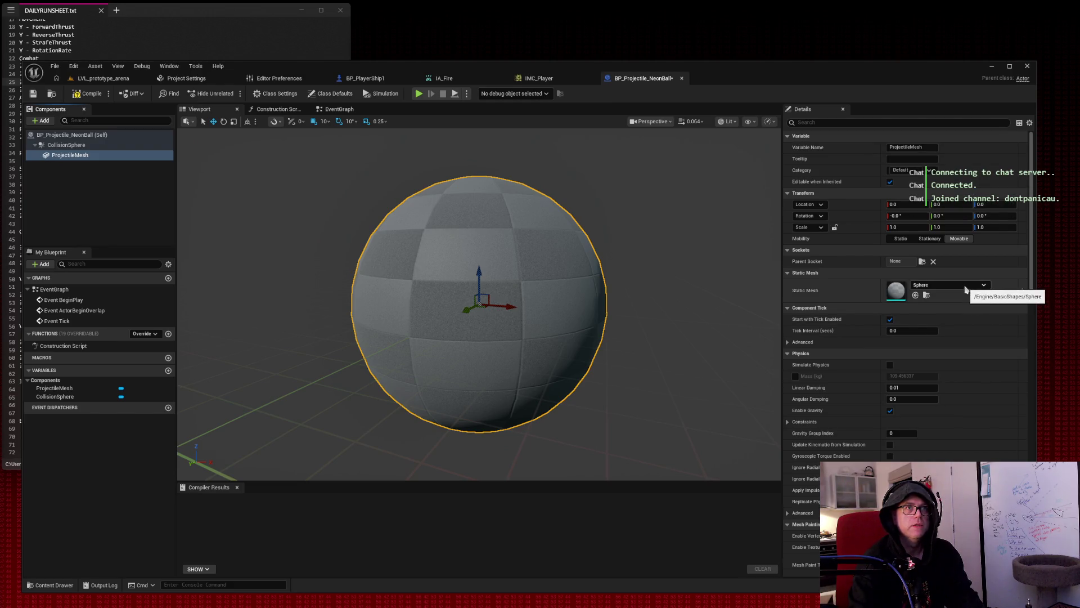
{"action": "scroll", "coordinate": [974, 309], "scroll_direction": "down", "scroll_amount": 2}
{"action": "scroll", "coordinate": [976, 328], "scroll_direction": "down", "scroll_amount": 4}
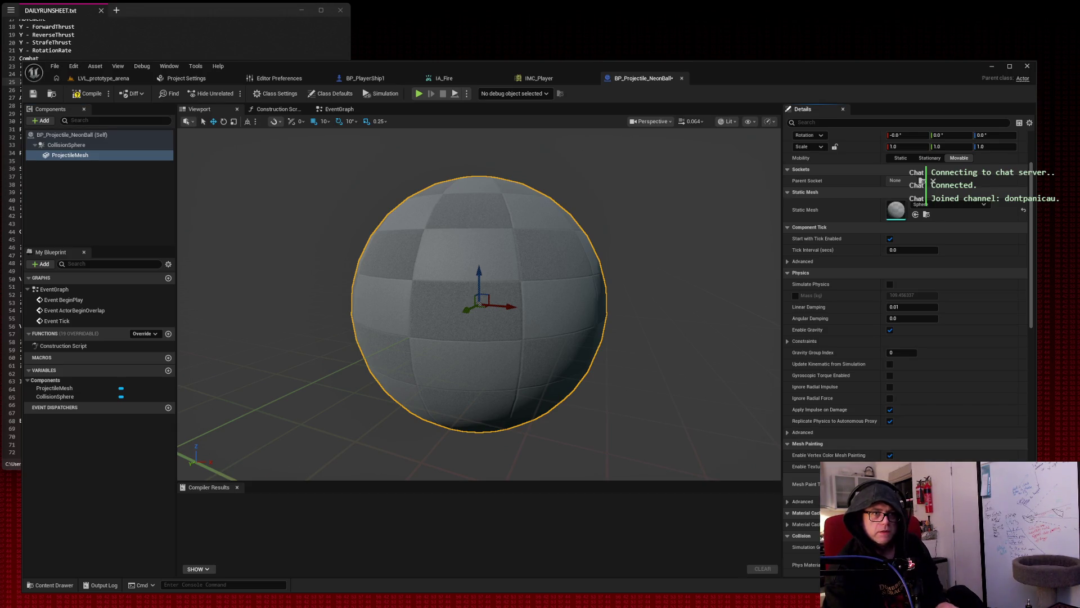
{"action": "scroll", "coordinate": [986, 369], "scroll_direction": "down", "scroll_amount": 4}
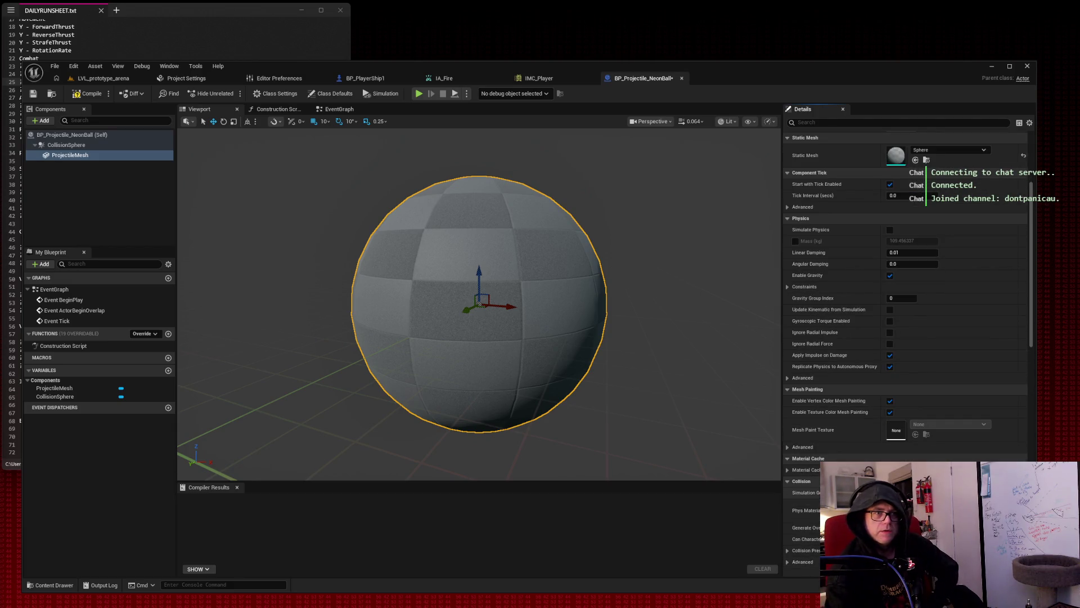
{"action": "left_click", "coordinate": [951, 510]}
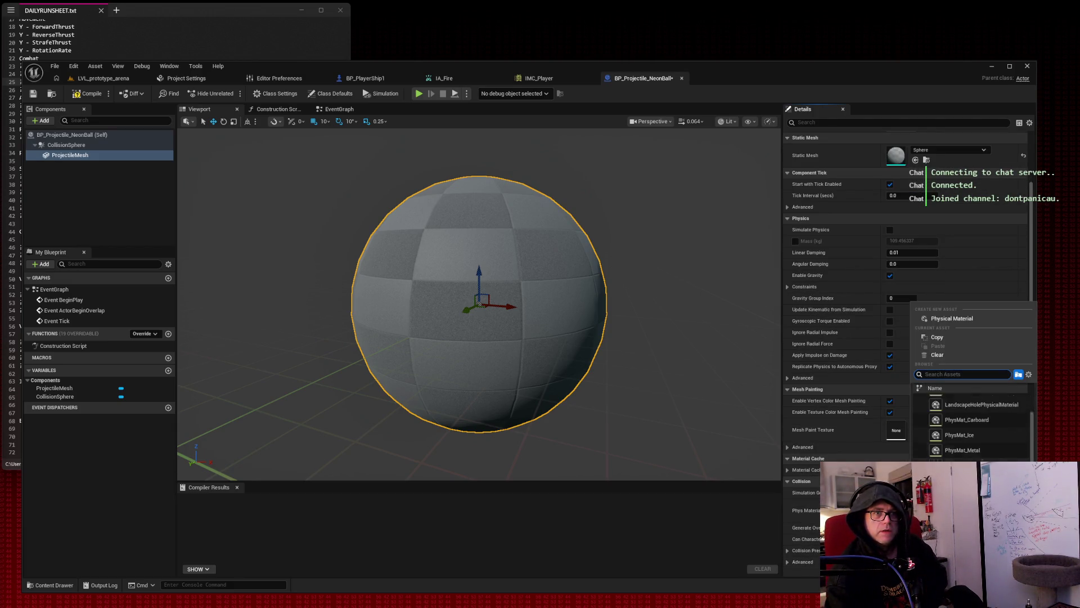
{"action": "type", "text": "c"}
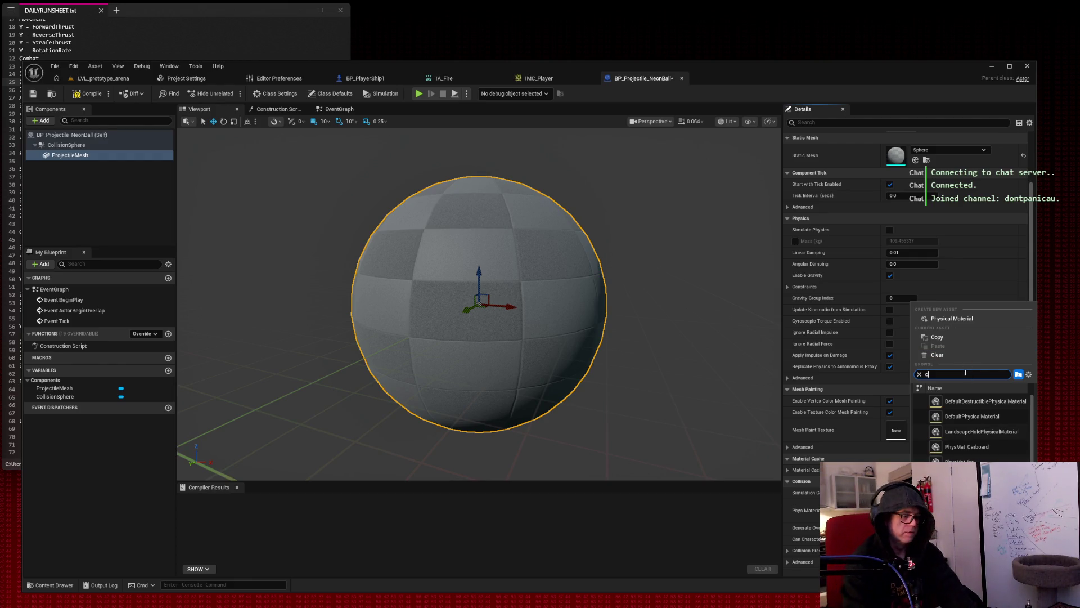
{"action": "key", "text": "BackSpace"}
{"action": "key", "text": "BackSpace"}
{"action": "key", "text": "BackSpace"}
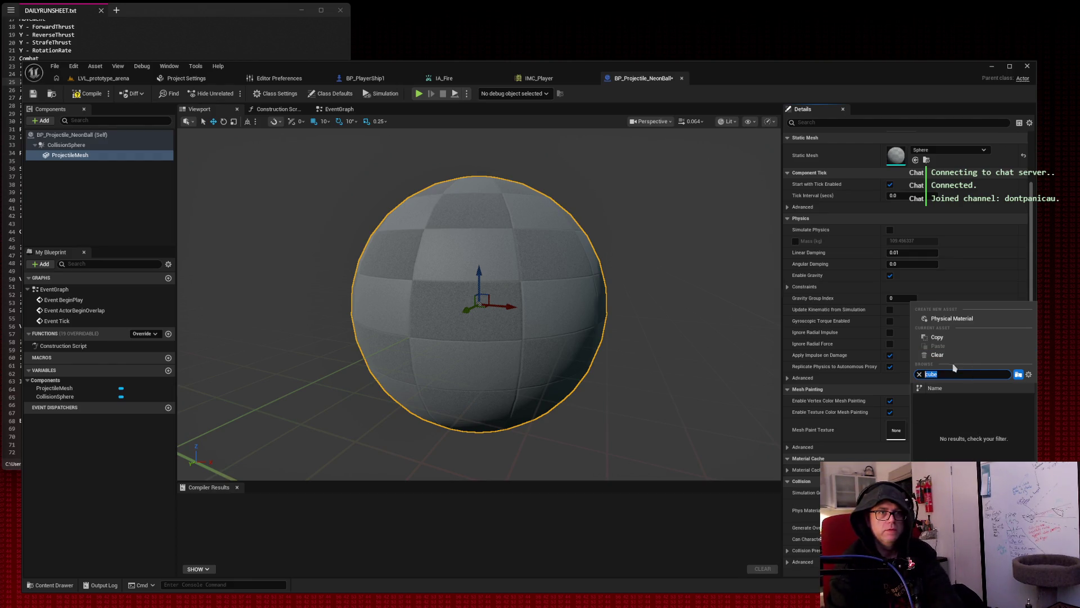
{"action": "scroll", "coordinate": [985, 429], "scroll_direction": "down", "scroll_amount": 2}
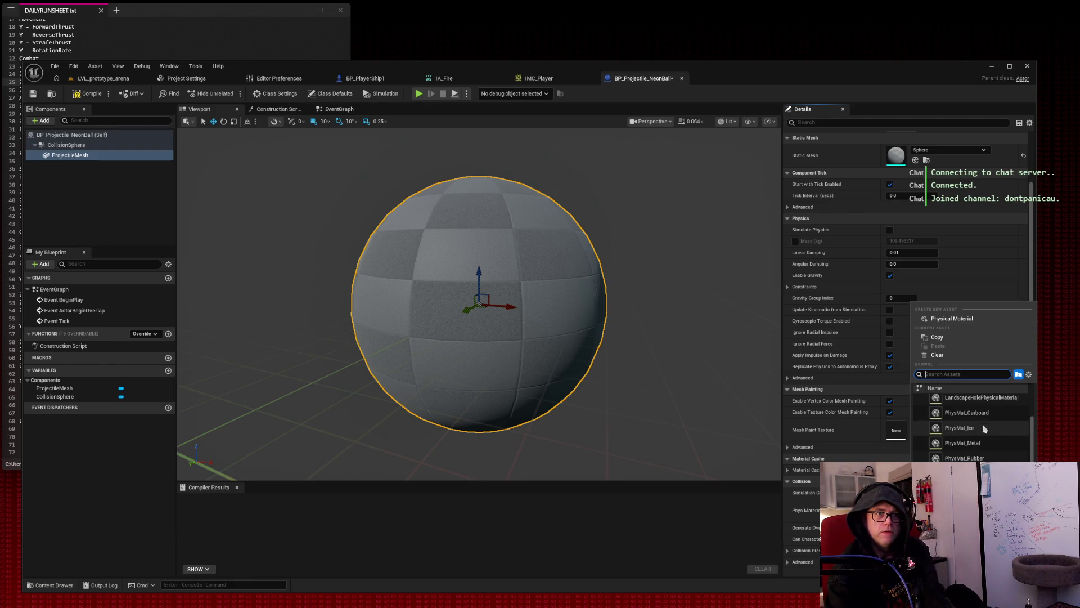
{"action": "scroll", "coordinate": [985, 429], "scroll_direction": "up", "scroll_amount": 2}
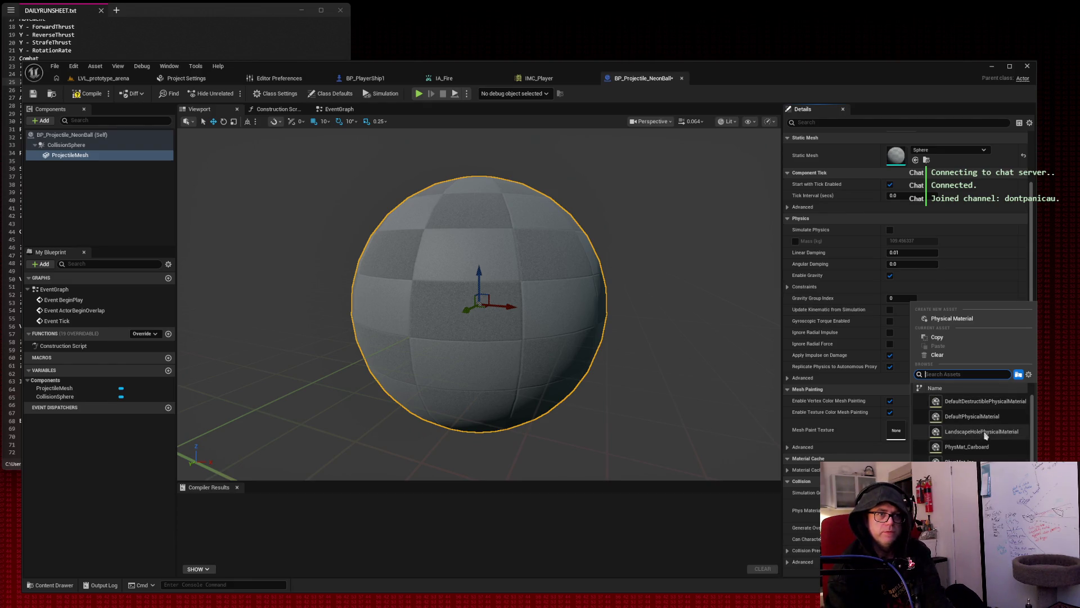
{"action": "scroll", "coordinate": [1024, 237], "scroll_direction": "up", "scroll_amount": 2}
{"action": "left_click_drag", "start_coordinate": [1035, 194], "coordinate": [1032, 150]}
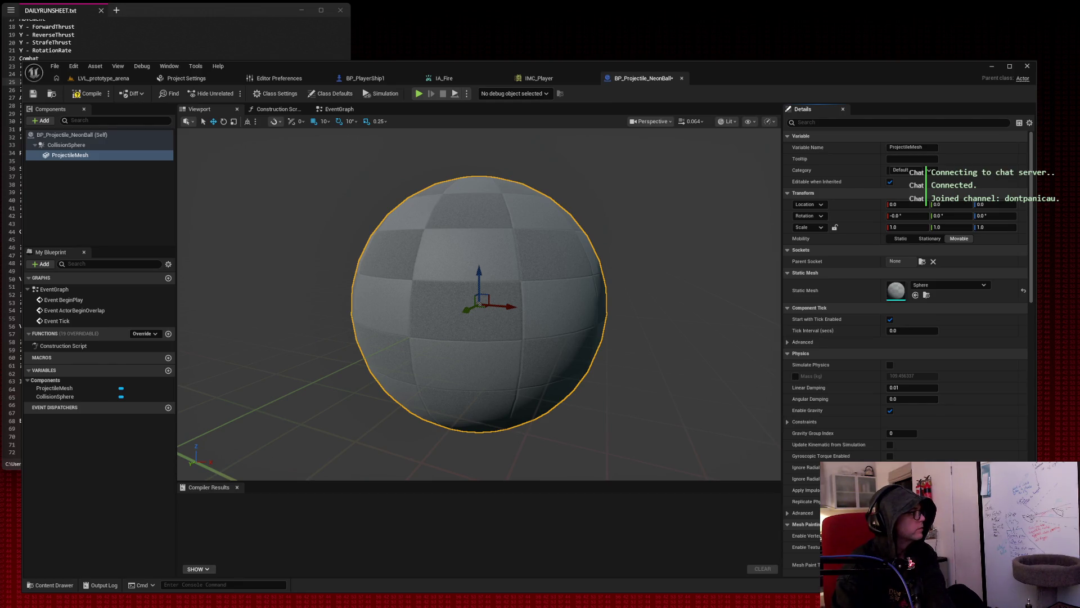
Scale ProjectileMesh to 0.25 on X, Y and Z.
{"action": "left_click", "coordinate": [906, 227]}
{"action": "type", "text": "0.25"}
{"action": "key", "text": "Tab"}
{"action": "type", "text": "0.25"}
{"action": "key", "text": "Tab"}
{"action": "type", "text": "0.25"}
{"action": "key", "text": "Return"}
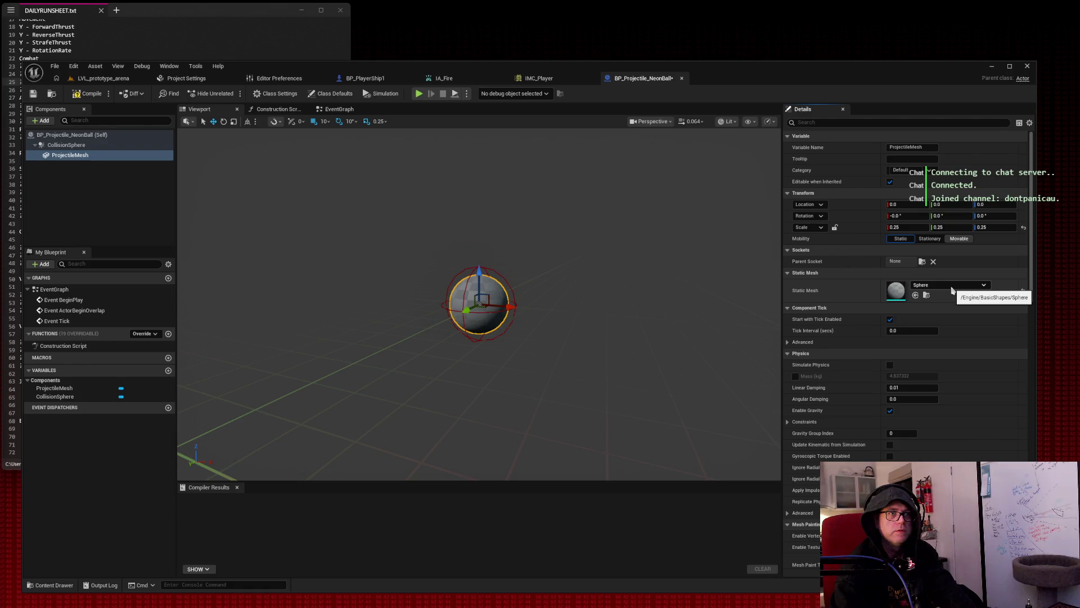
Try a different Sphere mesh asset, then switch back to the small Sphere.
{"action": "left_click", "coordinate": [952, 290]}
{"action": "left_click", "coordinate": [959, 395]}
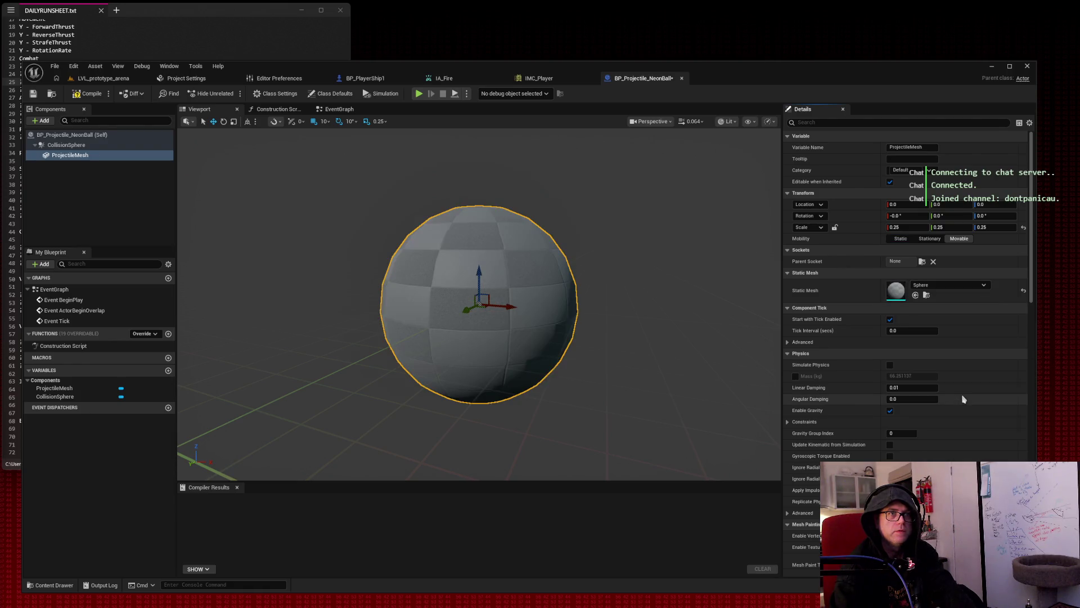
{"action": "left_click", "coordinate": [944, 285]}
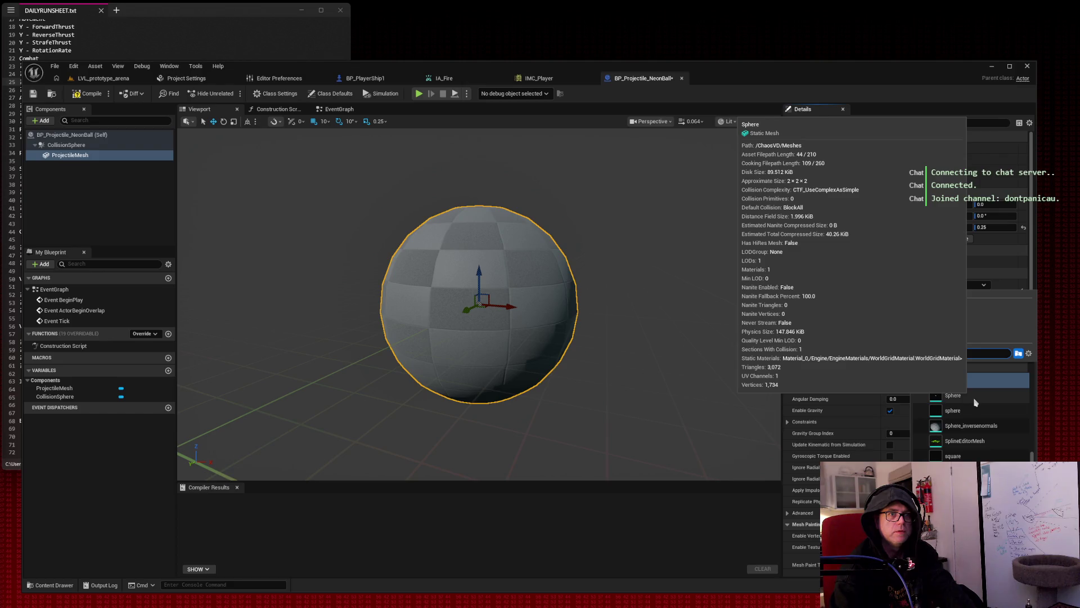
{"action": "left_click", "coordinate": [956, 410]}
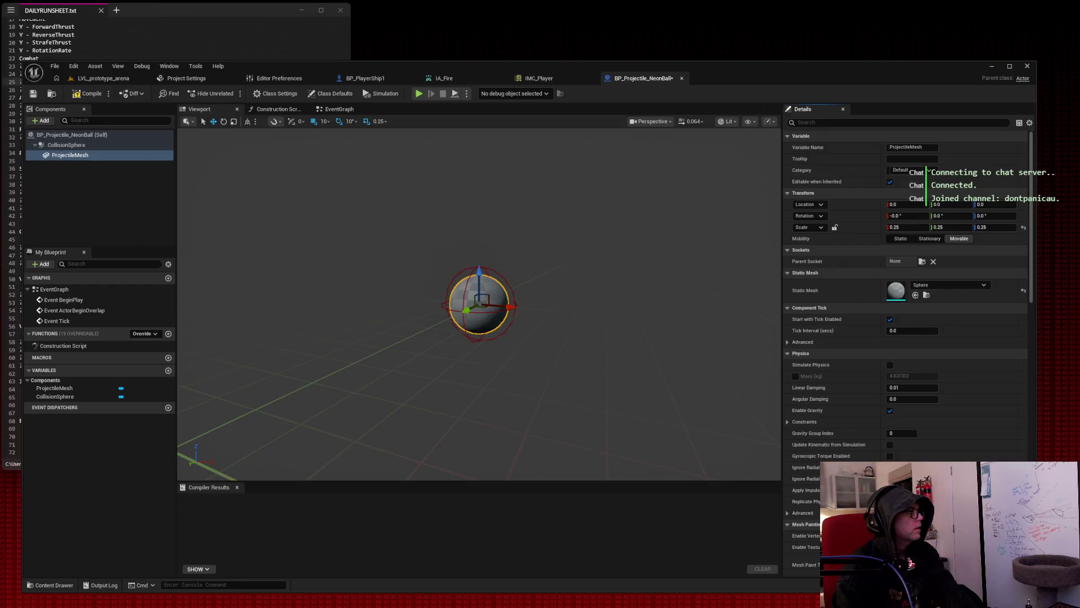
Add a ProjectileMovement component and select it.
{"action": "left_click", "coordinate": [41, 121]}
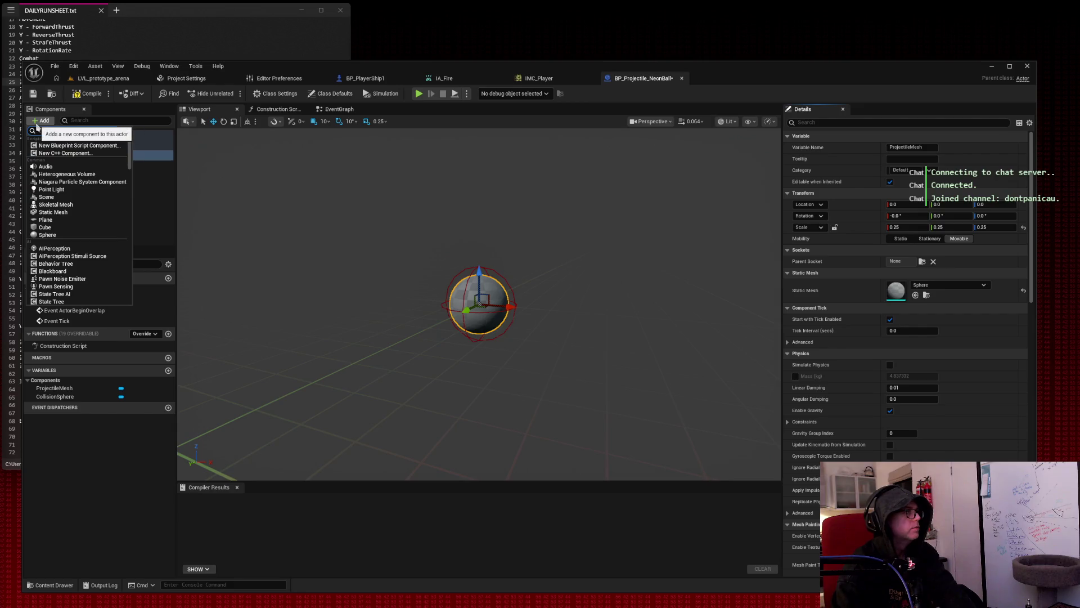
{"action": "type", "text": "projecti"}
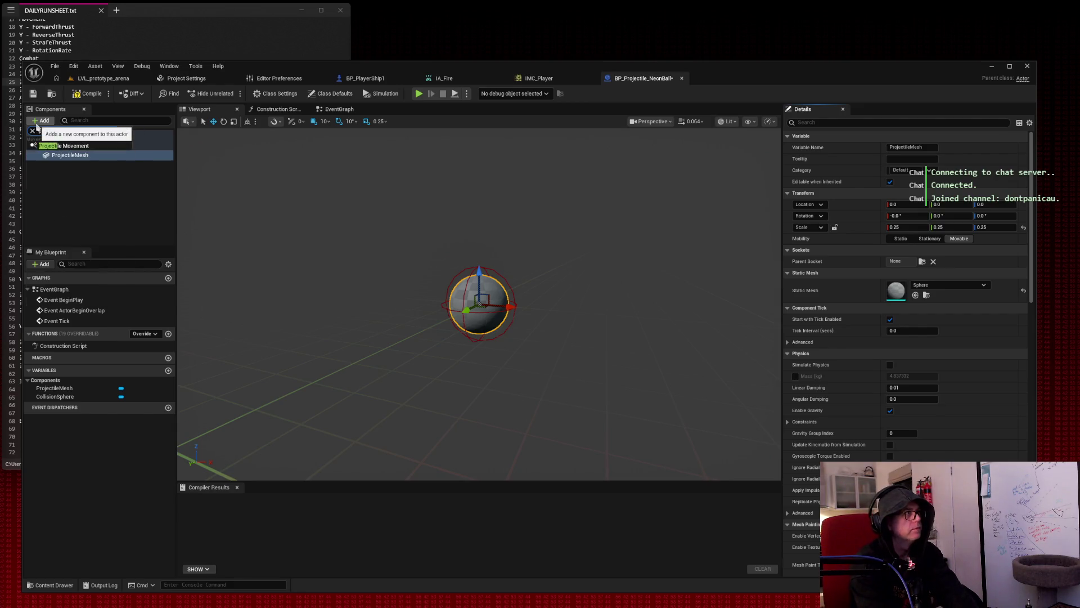
{"action": "left_click", "coordinate": [68, 146]}
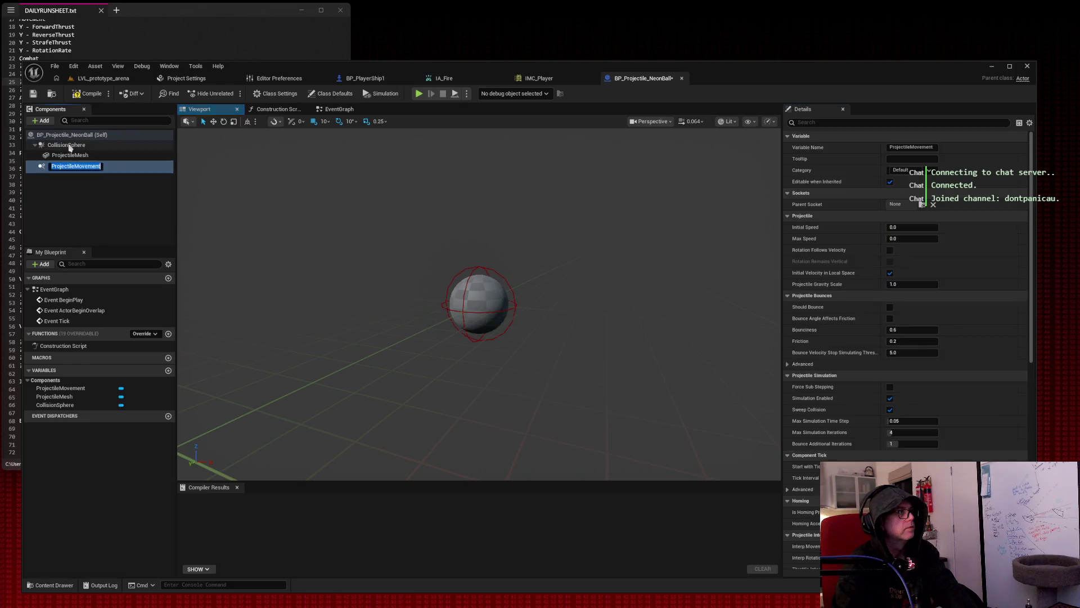
{"action": "left_click", "coordinate": [106, 184]}
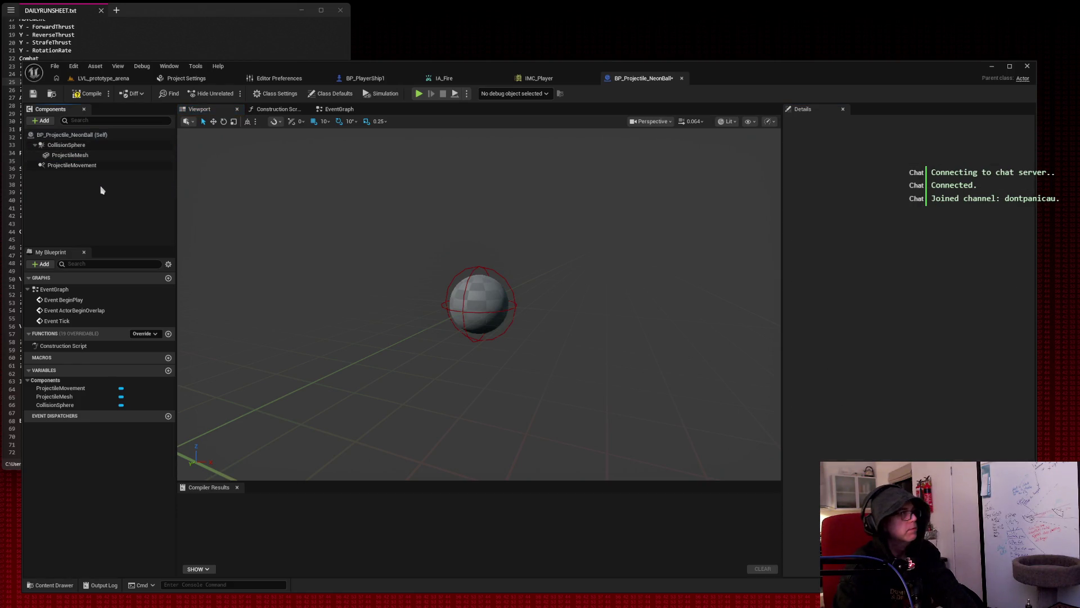
{"action": "left_click", "coordinate": [72, 166]}
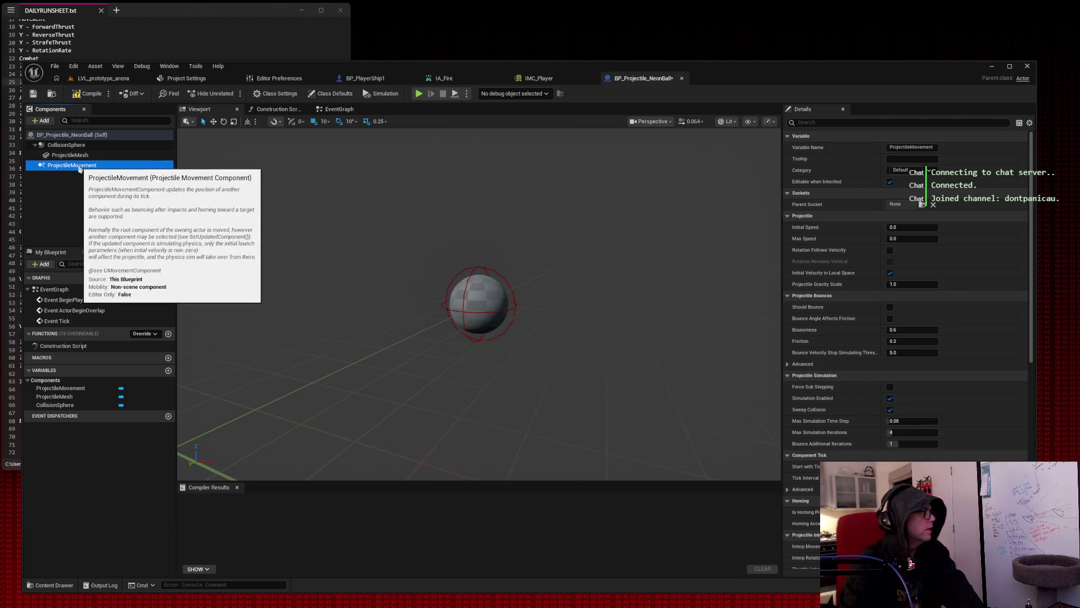
Set the projectile's Initial Speed and Max Speed to 3000.
{"action": "left_click", "coordinate": [911, 227]}
{"action": "type", "text": "300"}
{"action": "key", "text": "Tab"}
{"action": "type", "text": "30"}
{"action": "key", "text": "shift+Tab"}
{"action": "type", "text": "30"}
{"action": "key", "text": "Tab"}
{"action": "type", "text": "3000"}
{"action": "key", "text": "Tab"}
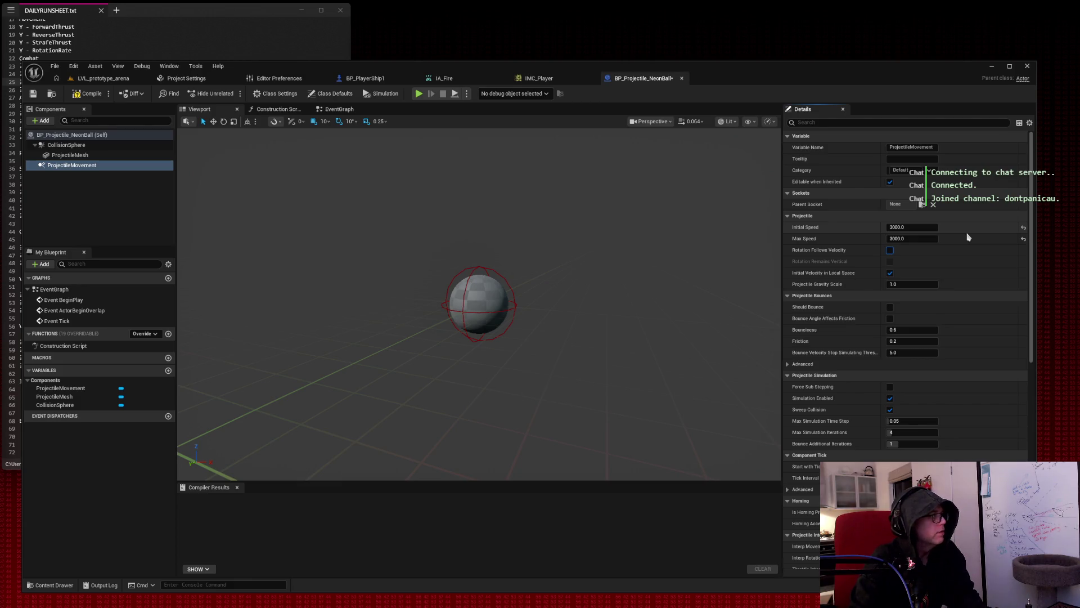
Enable Rotation Follows Velocity and set Projectile Gravity Scale to 0.
{"action": "key", "text": "space"}
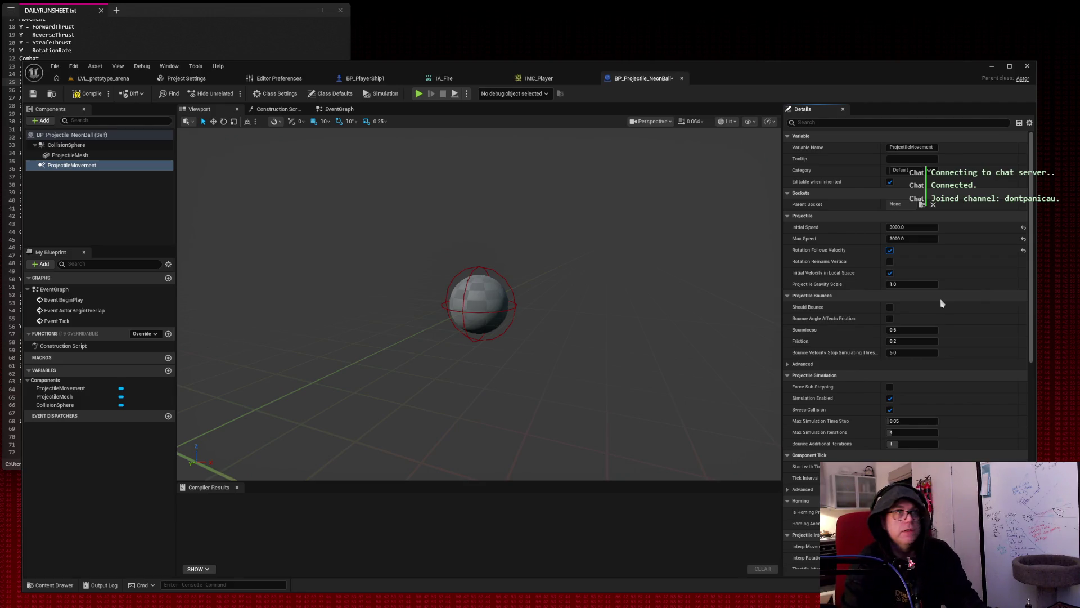
{"action": "left_click", "coordinate": [908, 284]}
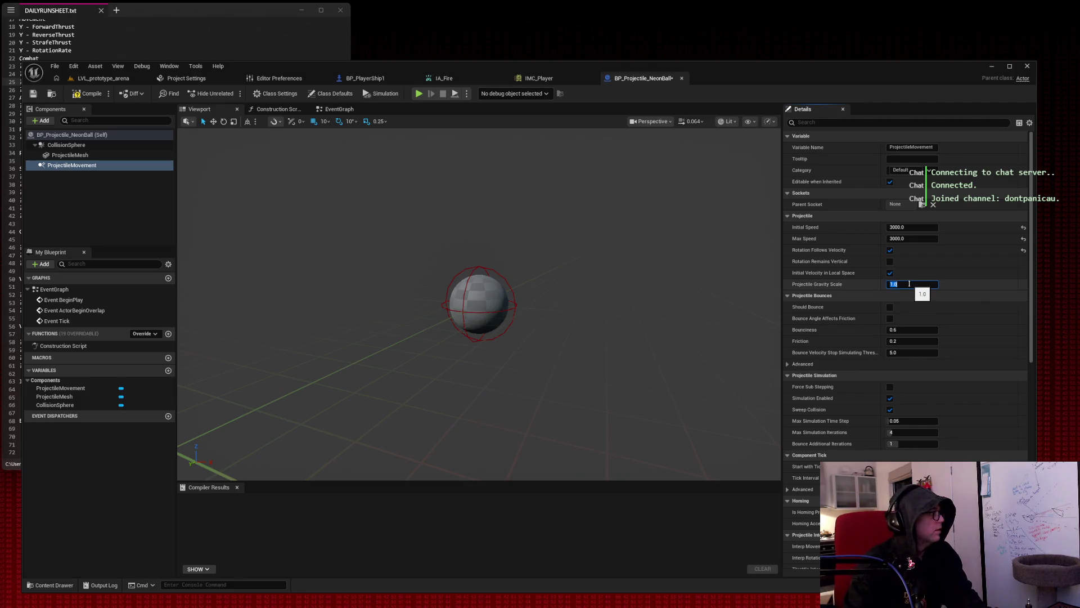
{"action": "type", "text": "0"}
{"action": "key", "text": "Tab"}
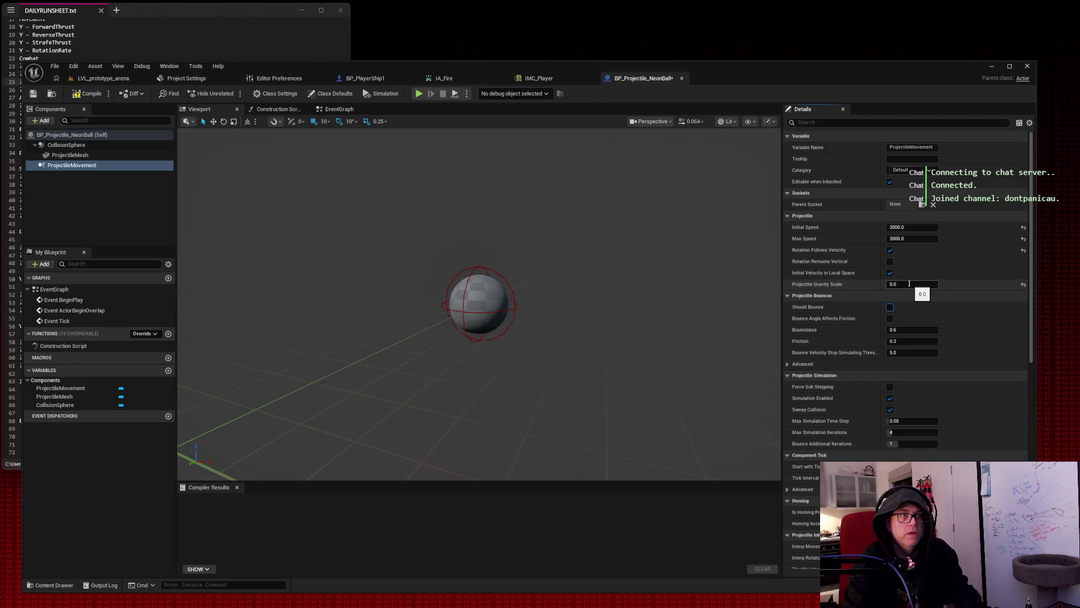
Search the Details panel for 'auto', then clear the search.
{"action": "left_click", "coordinate": [860, 123]}
{"action": "type", "text": "auto"}
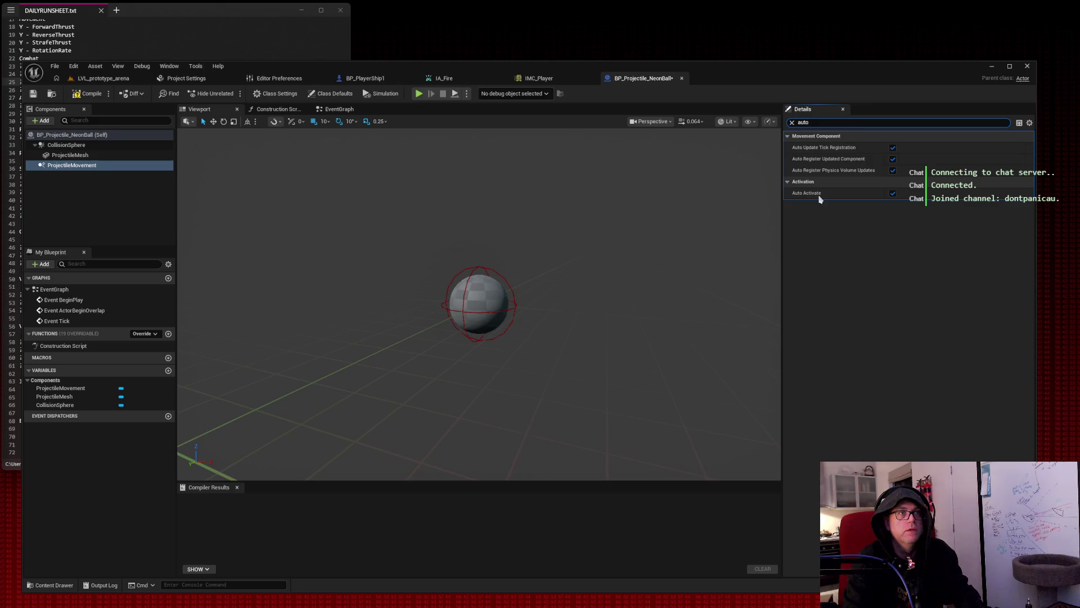
{"action": "left_click", "coordinate": [792, 123]}
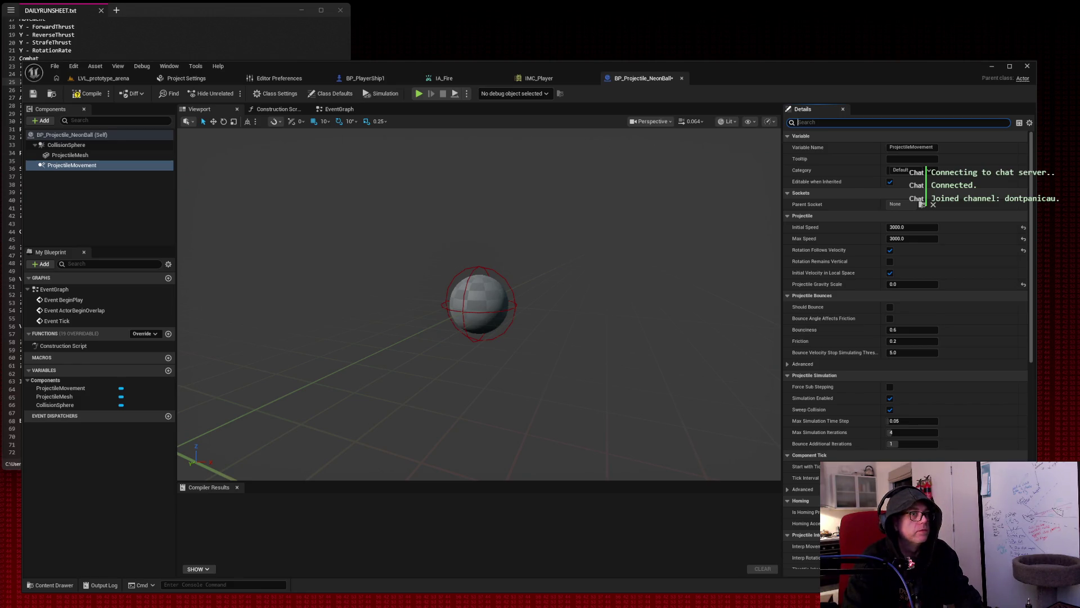
{"action": "left_click_drag", "start_coordinate": [1030, 153], "coordinate": [1030, 178]}
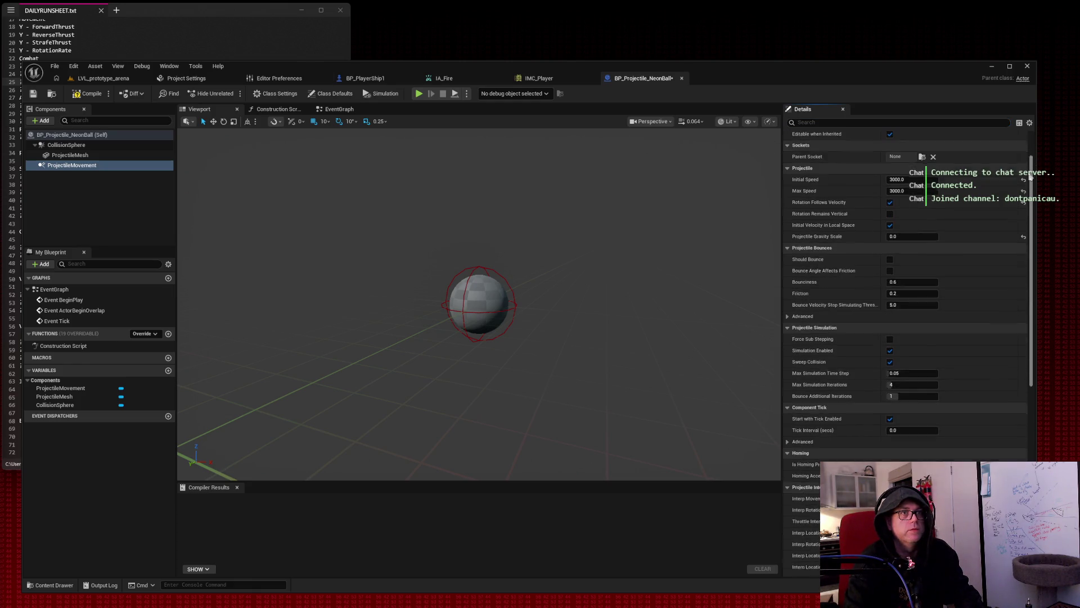
Inspect CollisionSphere and ProjectileMesh, then compile the projectile blueprint.
{"action": "left_click", "coordinate": [66, 145]}
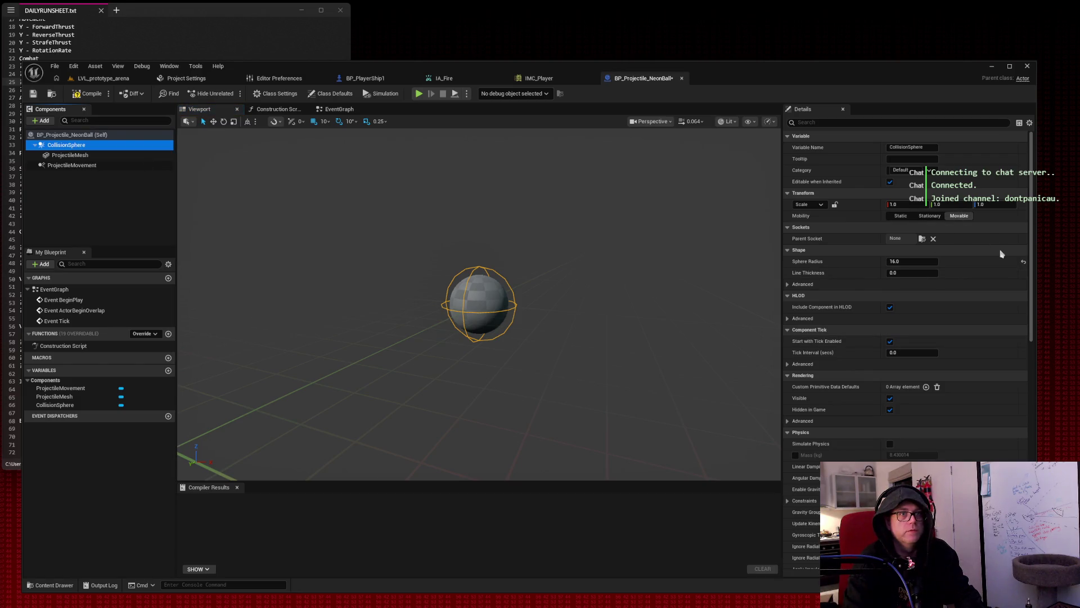
{"action": "scroll", "coordinate": [1000, 254], "scroll_direction": "down", "scroll_amount": 6}
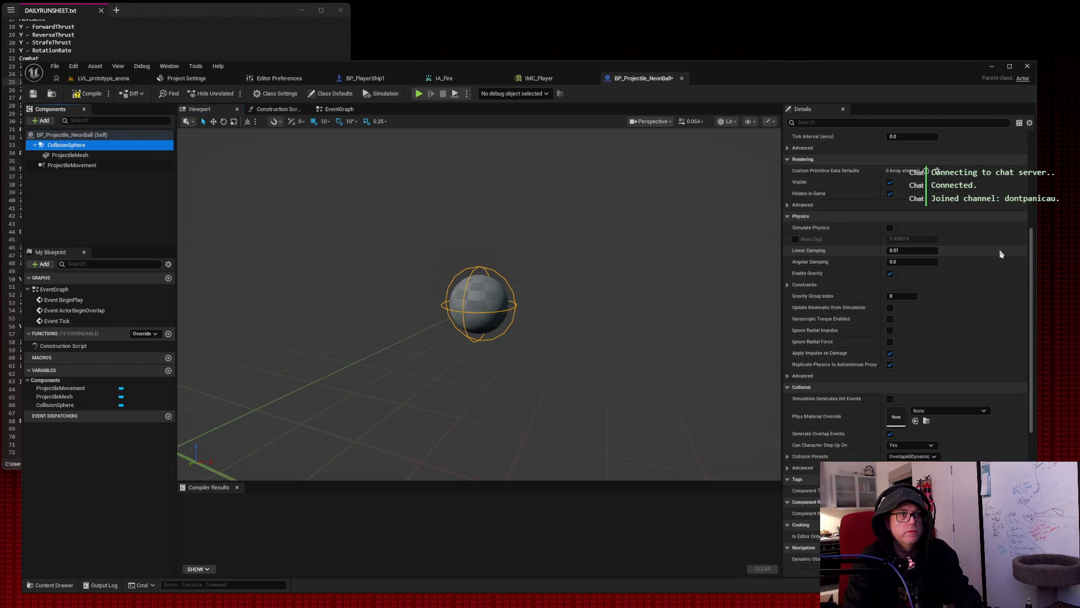
{"action": "scroll", "coordinate": [1000, 253], "scroll_direction": "up", "scroll_amount": 6}
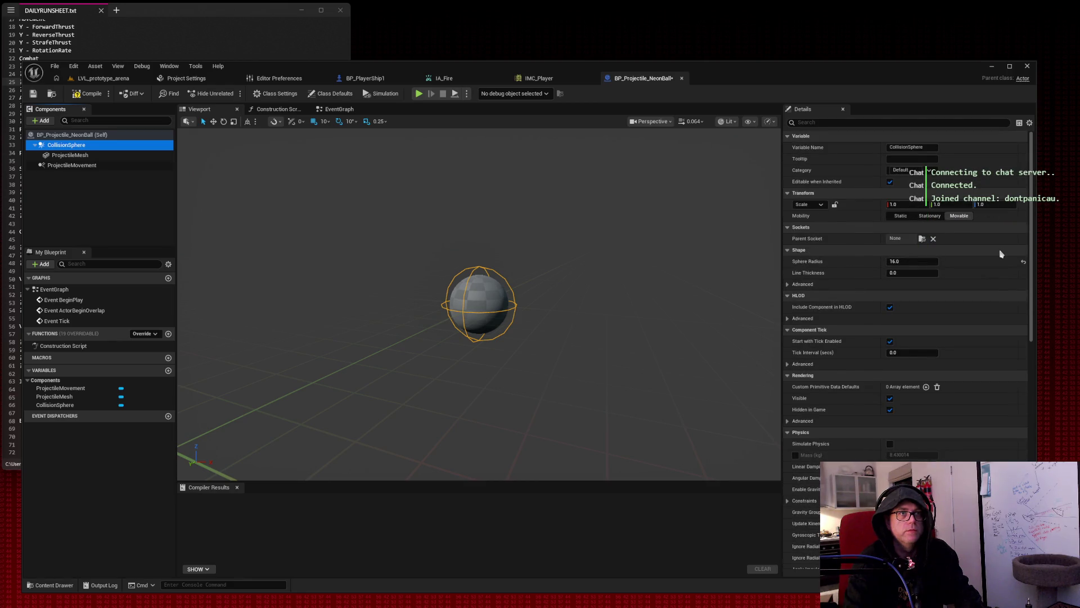
{"action": "left_click", "coordinate": [80, 155]}
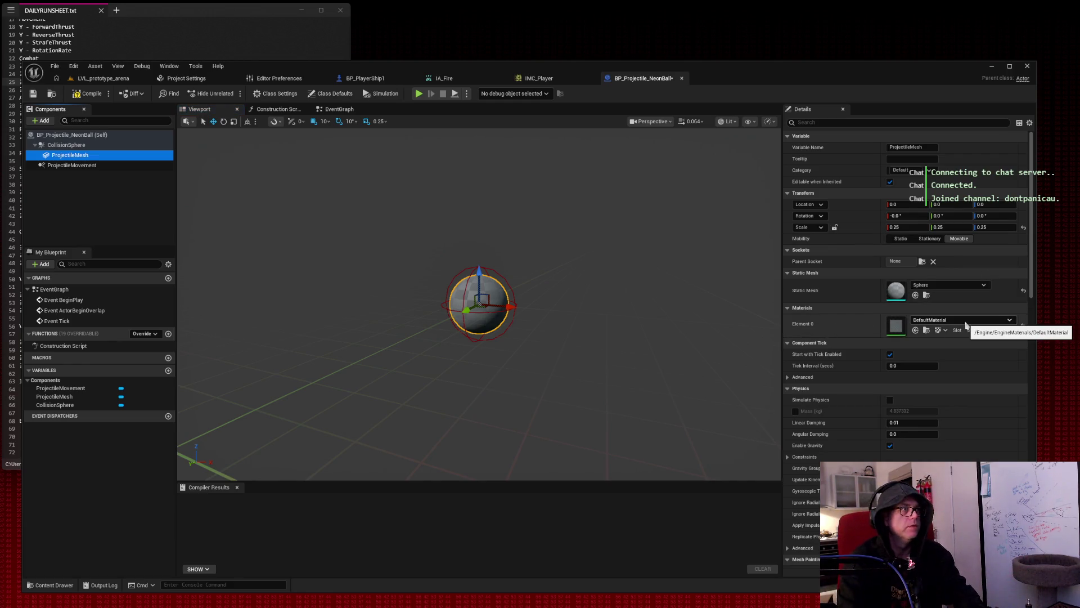
{"action": "left_click", "coordinate": [87, 94]}
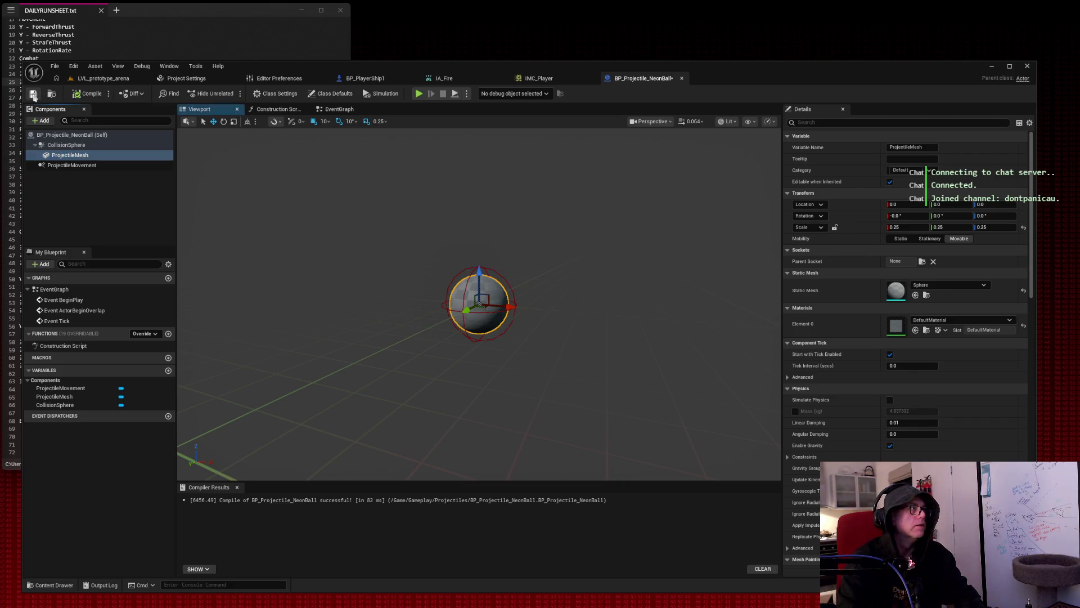
Apply the DefaultParticle material to ProjectileMesh and orbit closer to view it.
{"action": "left_click", "coordinate": [959, 319]}
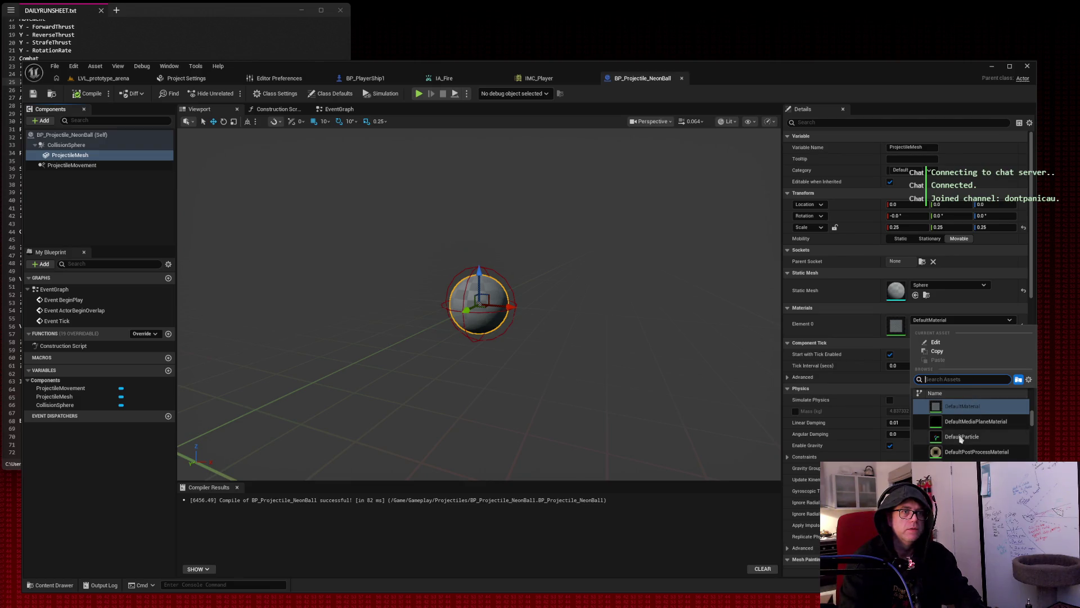
{"action": "left_click", "coordinate": [961, 437]}
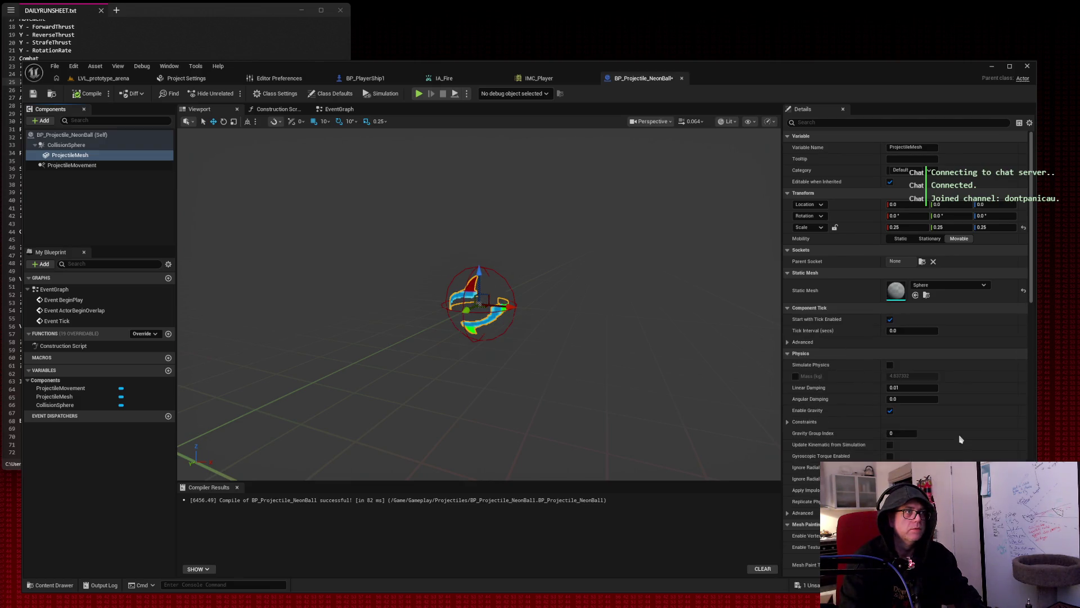
{"action": "left_click_drag", "start_coordinate": [534, 290], "coordinate": [568, 248]}
{"action": "left_click_drag", "start_coordinate": [479, 304], "coordinate": [444, 275]}
Search materials for 'light' and 'neon', then apply AliasReference to the mesh.
{"action": "left_click", "coordinate": [949, 320]}
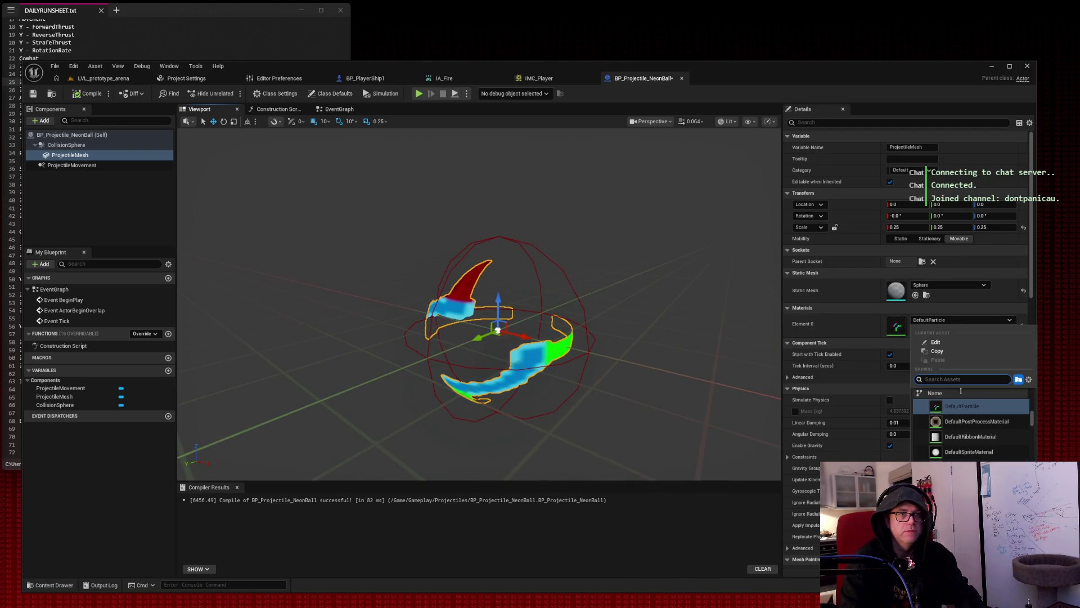
{"action": "scroll", "coordinate": [980, 430], "scroll_direction": "down", "scroll_amount": 10}
{"action": "scroll", "coordinate": [980, 430], "scroll_direction": "down", "scroll_amount": 10}
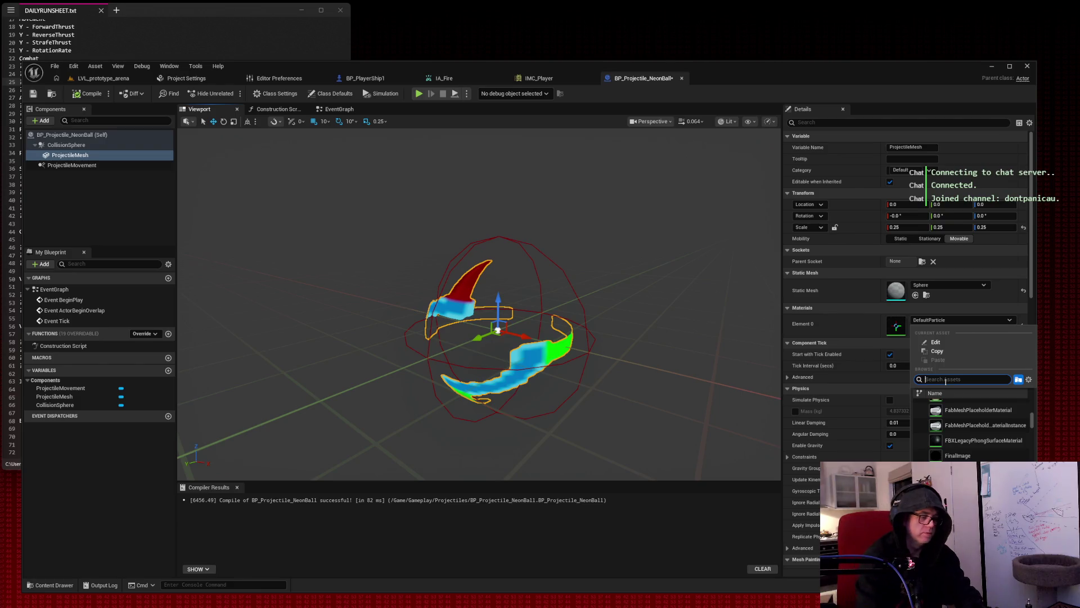
{"action": "type", "text": "em"}
{"action": "key", "text": "BackSpace"}
{"action": "key", "text": "BackSpace"}
{"action": "type", "text": "light"}
{"action": "key", "text": "BackSpace"}
{"action": "key", "text": "BackSpace"}
{"action": "key", "text": "BackSpace"}
{"action": "type", "text": "neon"}
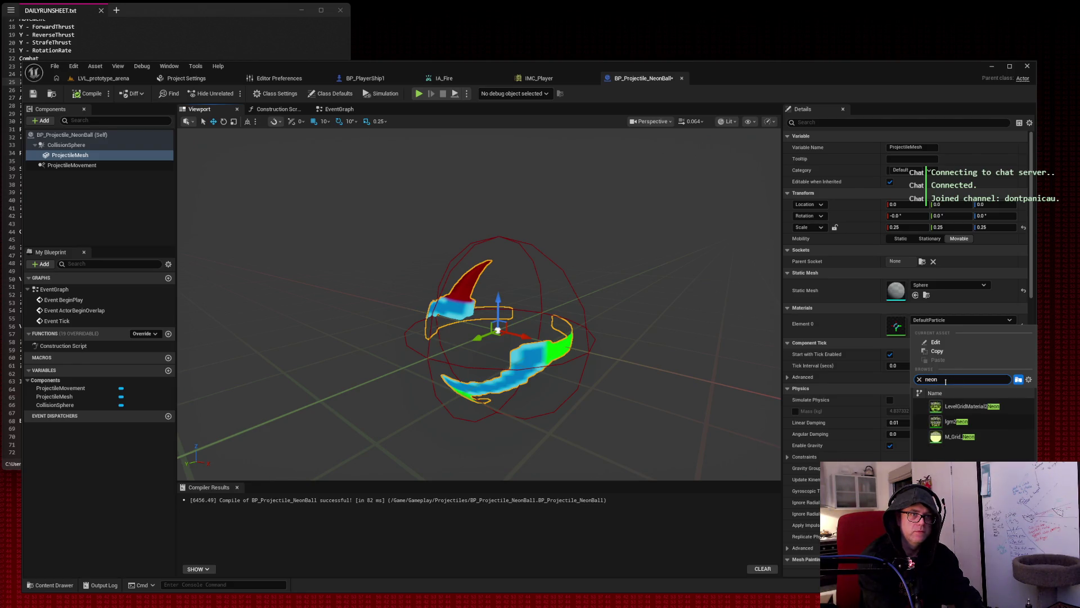
{"action": "key", "text": "BackSpace"}
{"action": "key", "text": "BackSpace"}
{"action": "key", "text": "BackSpace"}
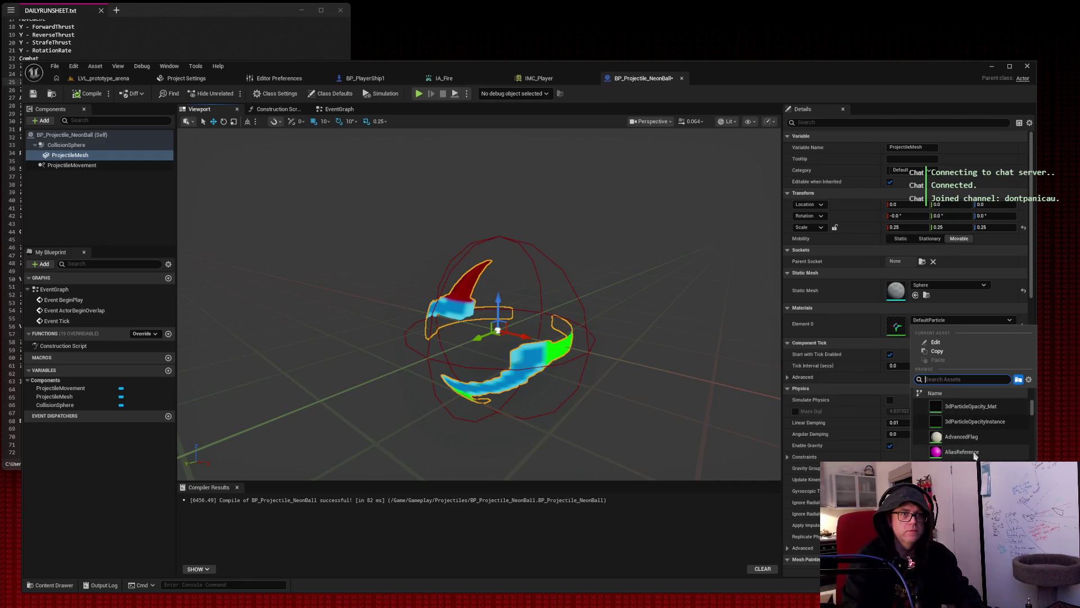
{"action": "left_click", "coordinate": [975, 454]}
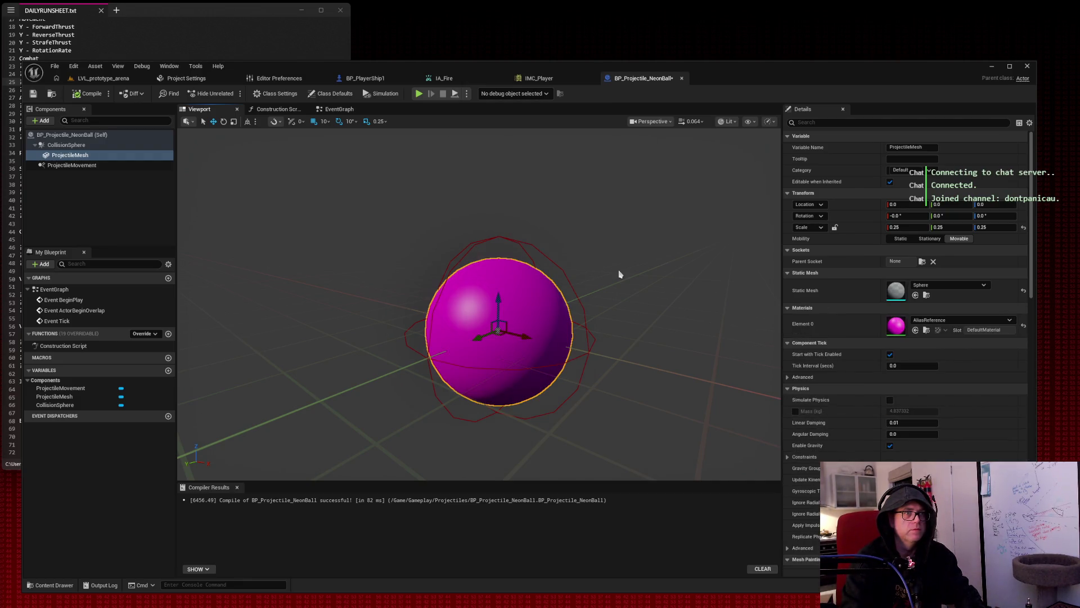
Give ProjectileMesh the yellow M_Emissive_Color_127-127-0 material, then switch to BP_PlayerShip1.
{"action": "left_click", "coordinate": [952, 320]}
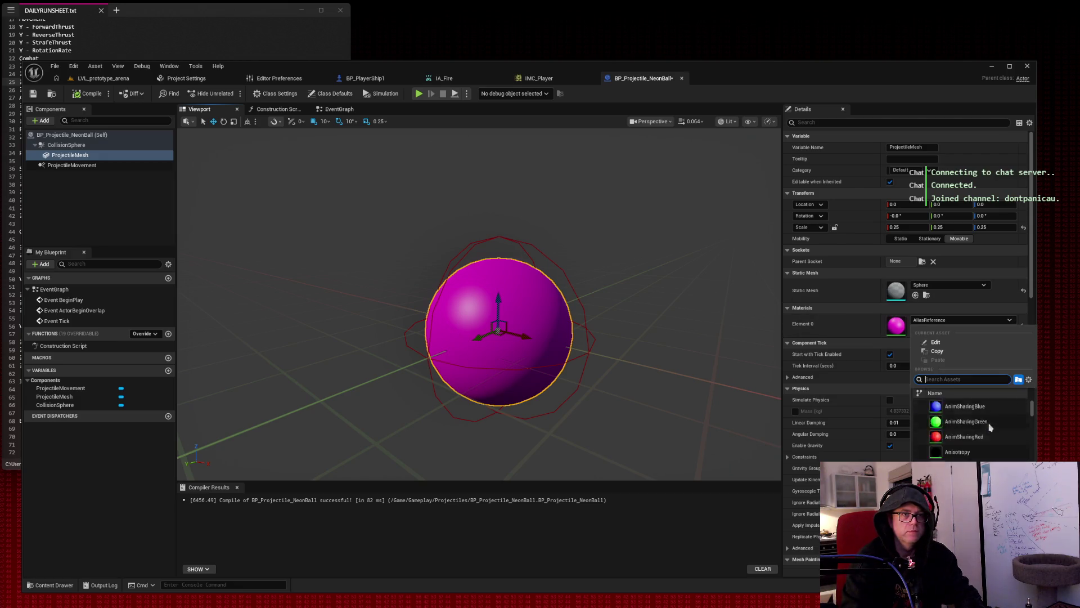
{"action": "scroll", "coordinate": [989, 429], "scroll_direction": "down", "scroll_amount": 10}
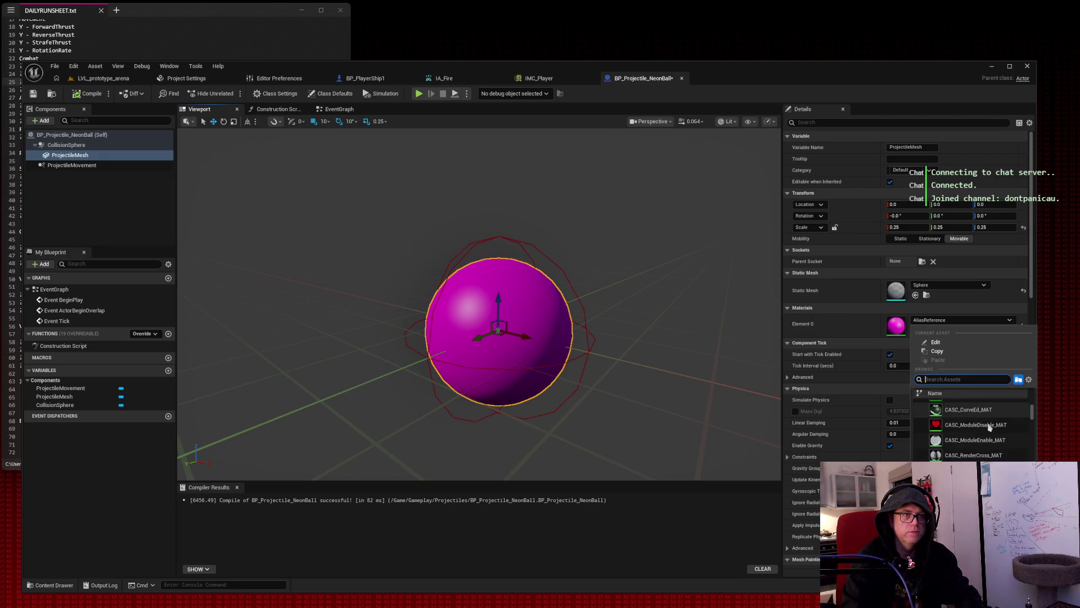
{"action": "left_click_drag", "start_coordinate": [1033, 415], "coordinate": [1035, 428]}
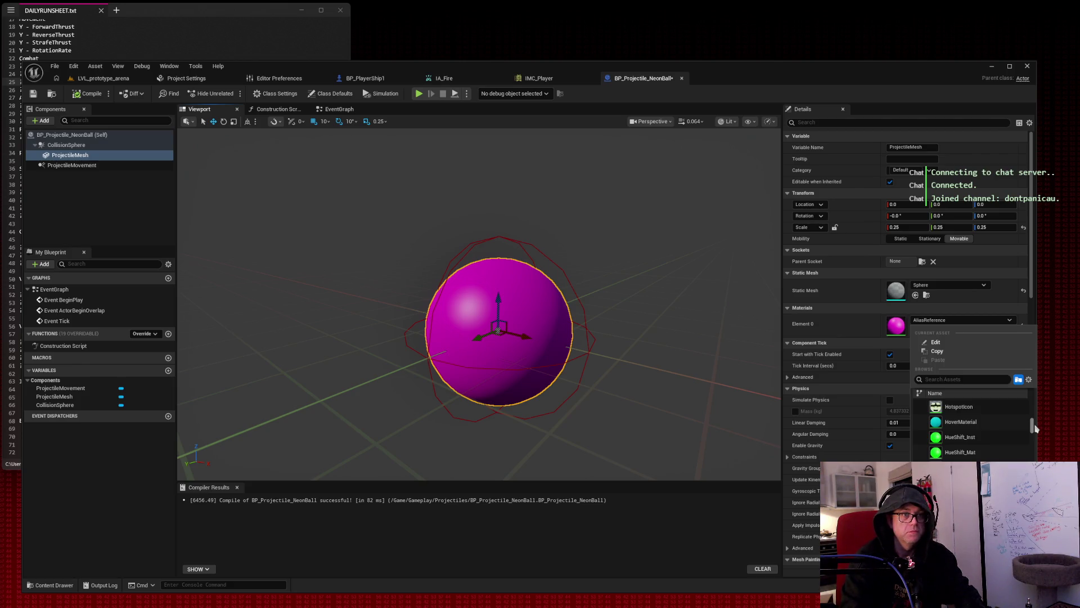
{"action": "left_click_drag", "start_coordinate": [1035, 429], "coordinate": [1037, 436]}
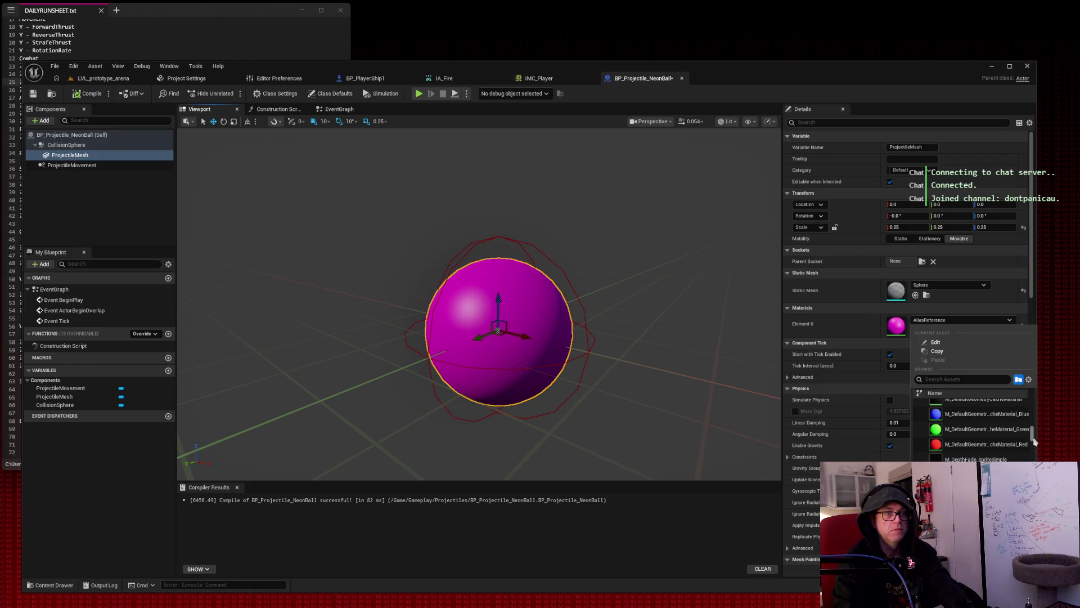
{"action": "scroll", "coordinate": [1034, 441], "scroll_direction": "down", "scroll_amount": 3}
{"action": "scroll", "coordinate": [1033, 442], "scroll_direction": "up", "scroll_amount": 3}
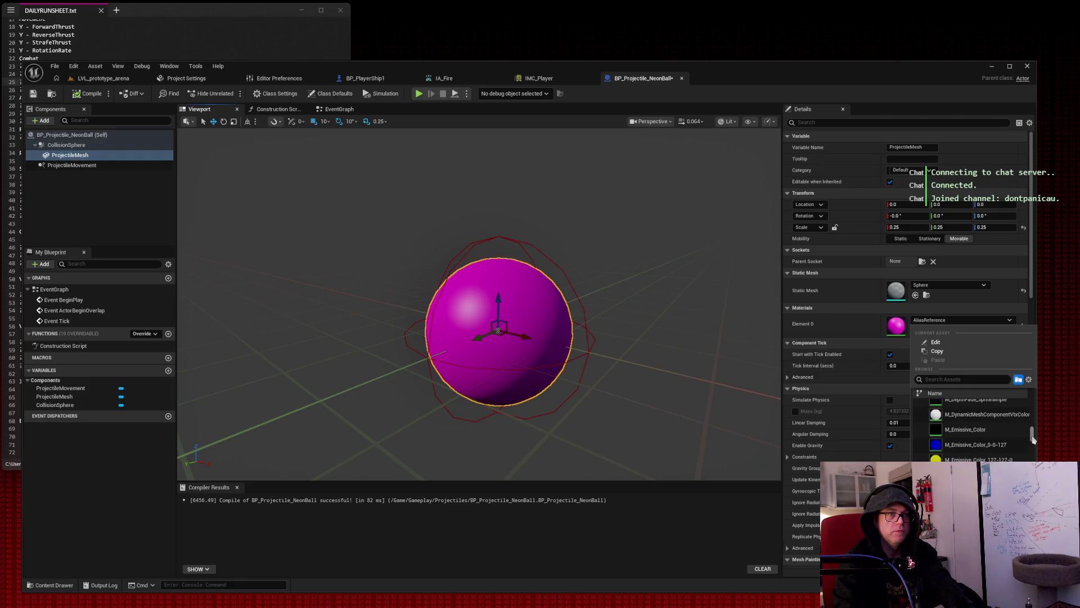
{"action": "left_click", "coordinate": [976, 459]}
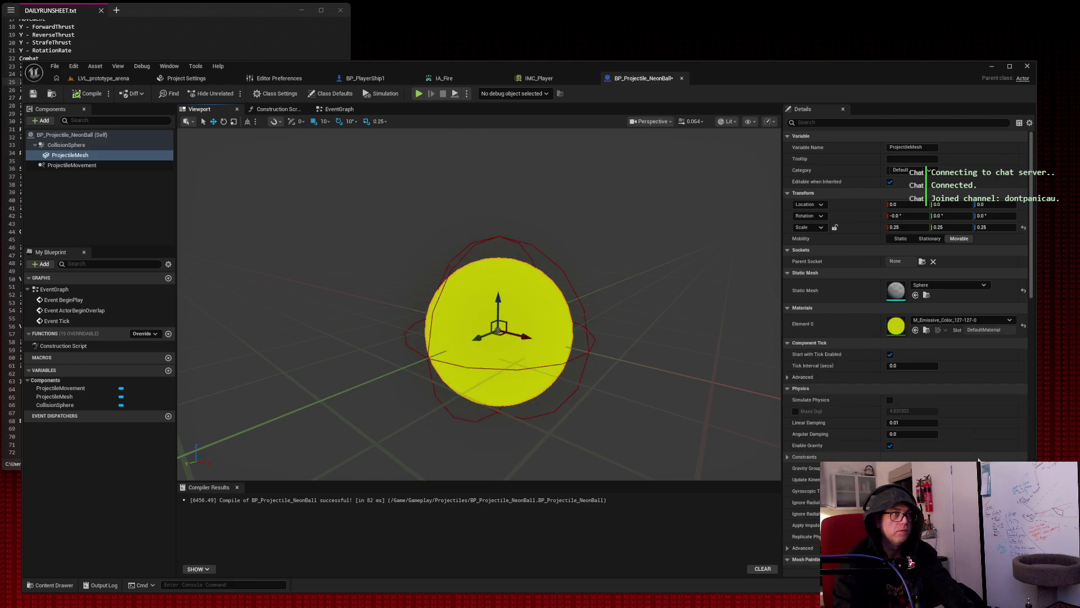
{"action": "mouse_move", "coordinate": [588, 291]}
{"action": "left_mouse_down"}
{"action": "mouse_move", "coordinate": [562, 270]}
{"action": "mouse_move", "coordinate": [596, 304]}
{"action": "mouse_move", "coordinate": [591, 323]}
{"action": "left_mouse_up"}
{"action": "left_click", "coordinate": [365, 78]}
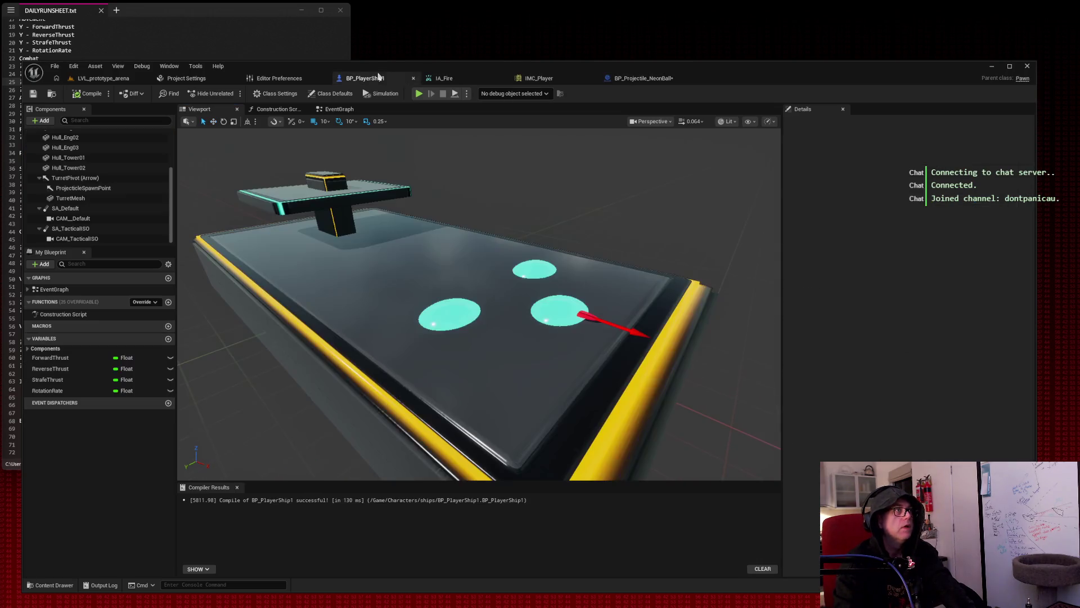
Return to BP_Projectile_NeonBall, show its class defaults and edit Initial Life Span.
{"action": "mouse_move", "coordinate": [479, 303]}
{"action": "left_mouse_down"}
{"action": "mouse_move", "coordinate": [506, 354]}
{"action": "mouse_move", "coordinate": [557, 371]}
{"action": "left_mouse_up"}
{"action": "left_click", "coordinate": [639, 79]}
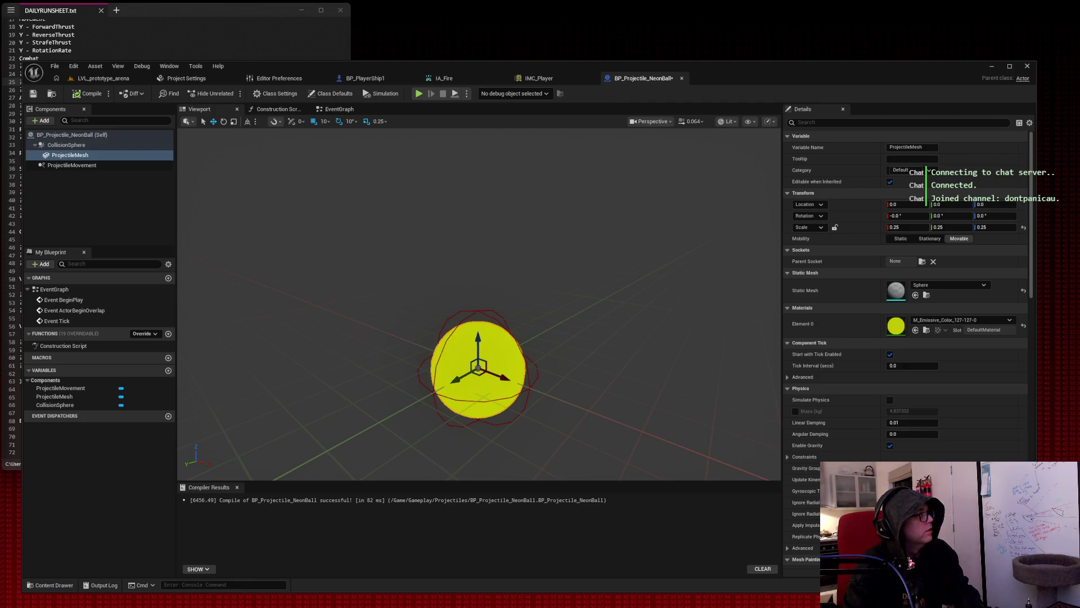
{"action": "left_click", "coordinate": [86, 136]}
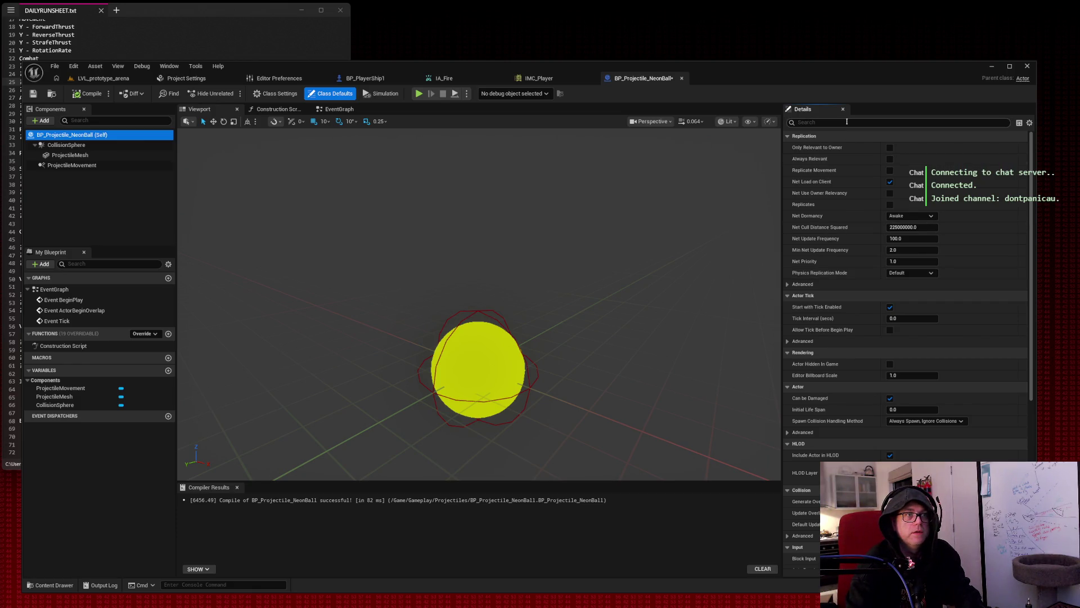
{"action": "left_click", "coordinate": [911, 409]}
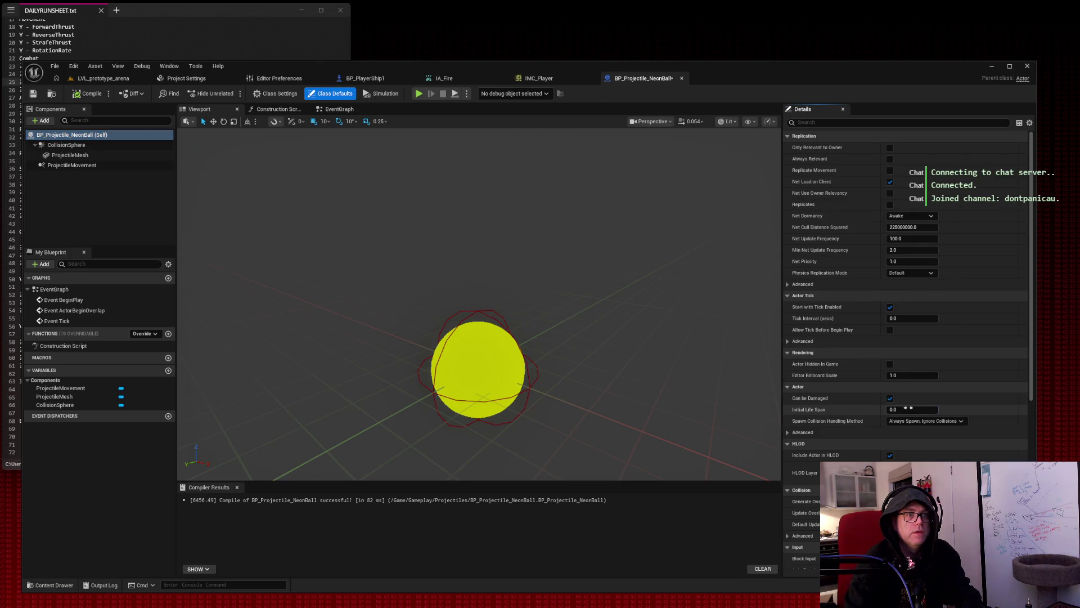
Set Initial Life Span to 2.0, then select CollisionSphere.
{"action": "type", "text": "2"}
{"action": "key", "text": "Tab"}
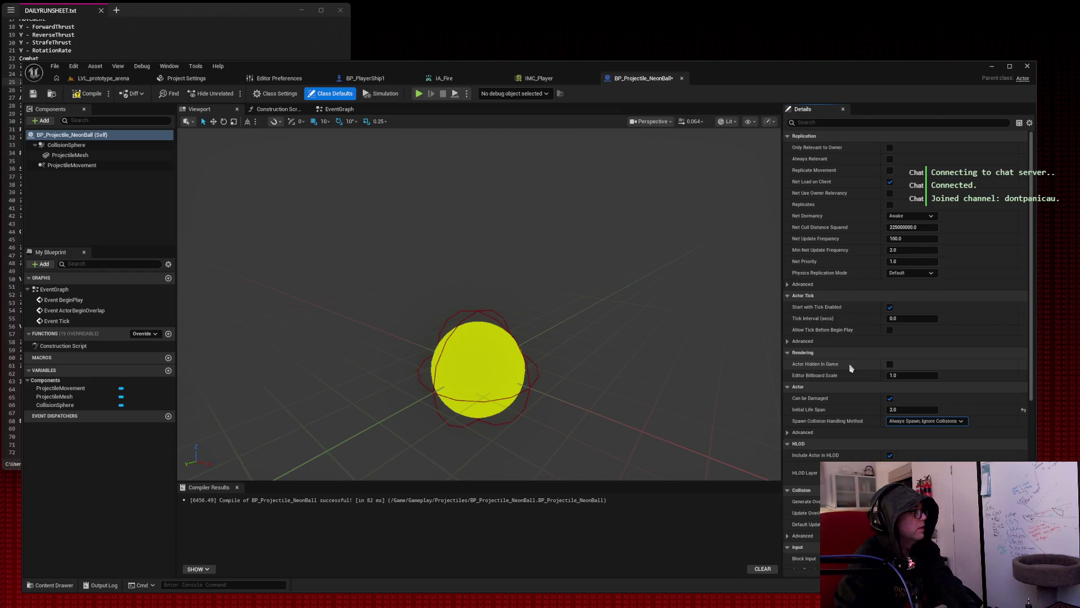
{"action": "left_click", "coordinate": [62, 145]}
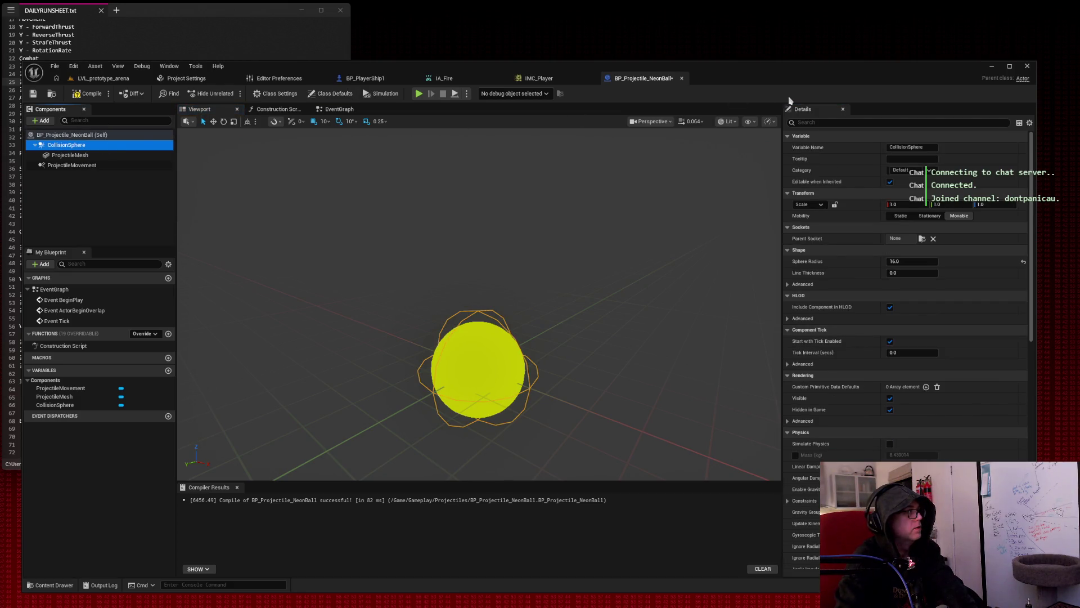
Filter CollisionSphere's details for collision and set Collision Presets to BlockAllDynamic.
{"action": "left_click", "coordinate": [850, 122]}
{"action": "type", "text": "collision"}
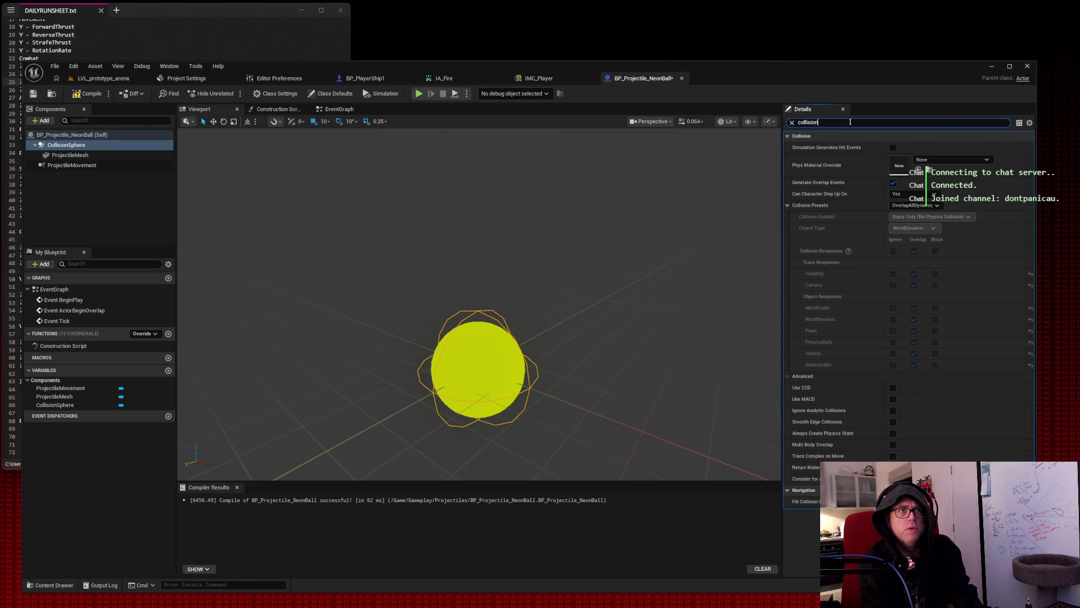
{"action": "left_click", "coordinate": [936, 205]}
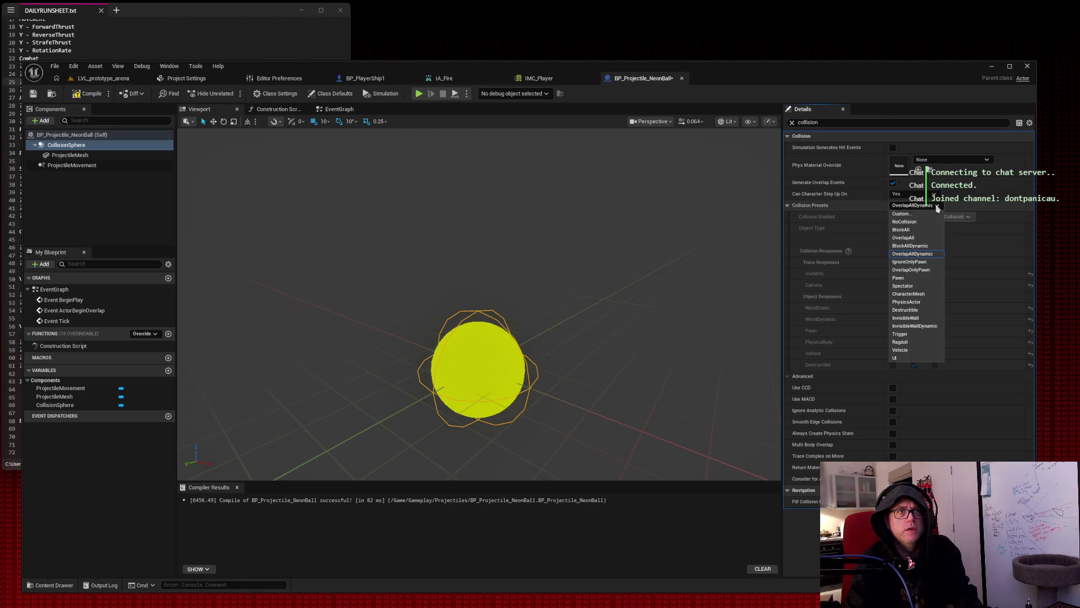
{"action": "left_click", "coordinate": [910, 246]}
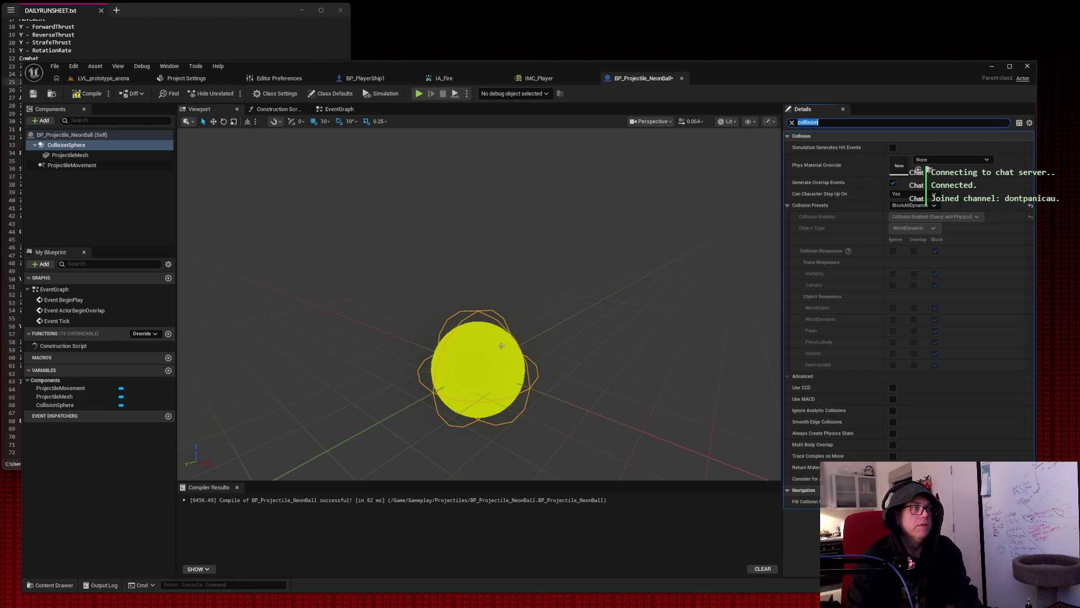
{"action": "left_click", "coordinate": [88, 155]}
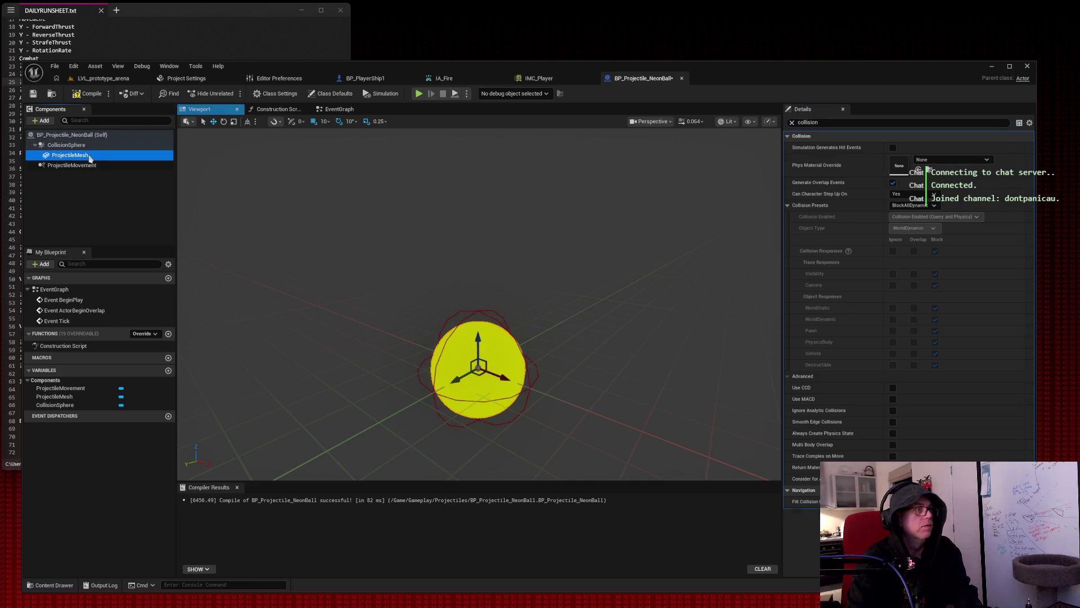
Browse 'emissi' materials for ProjectileMesh Element 0, keep its yellow emissive material, and return to LVL_prototype_arena.
{"action": "left_click", "coordinate": [792, 122]}
{"action": "left_click", "coordinate": [946, 324]}
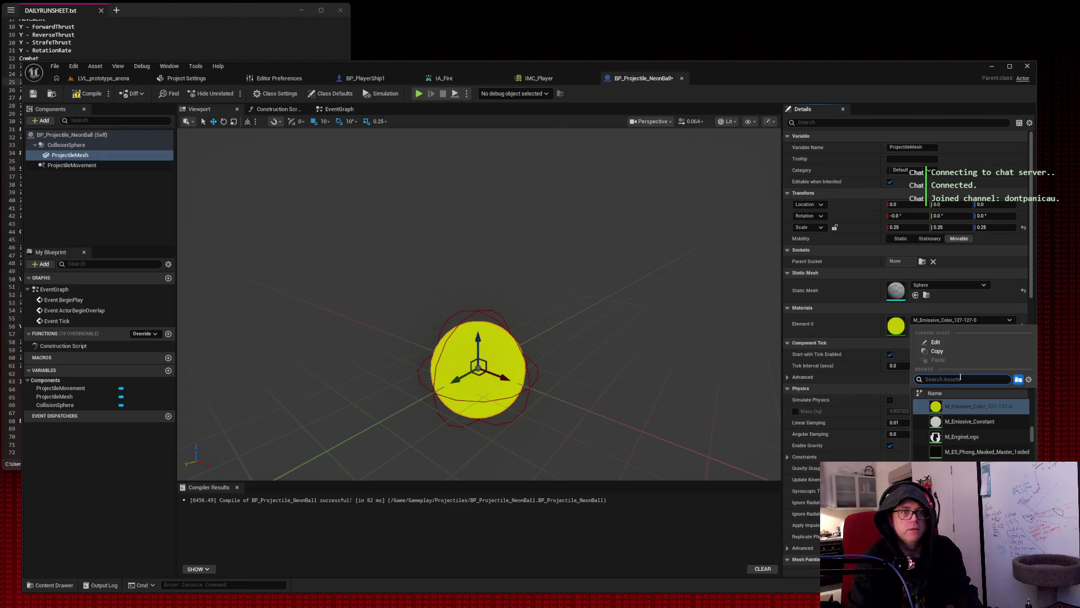
{"action": "type", "text": "emissi"}
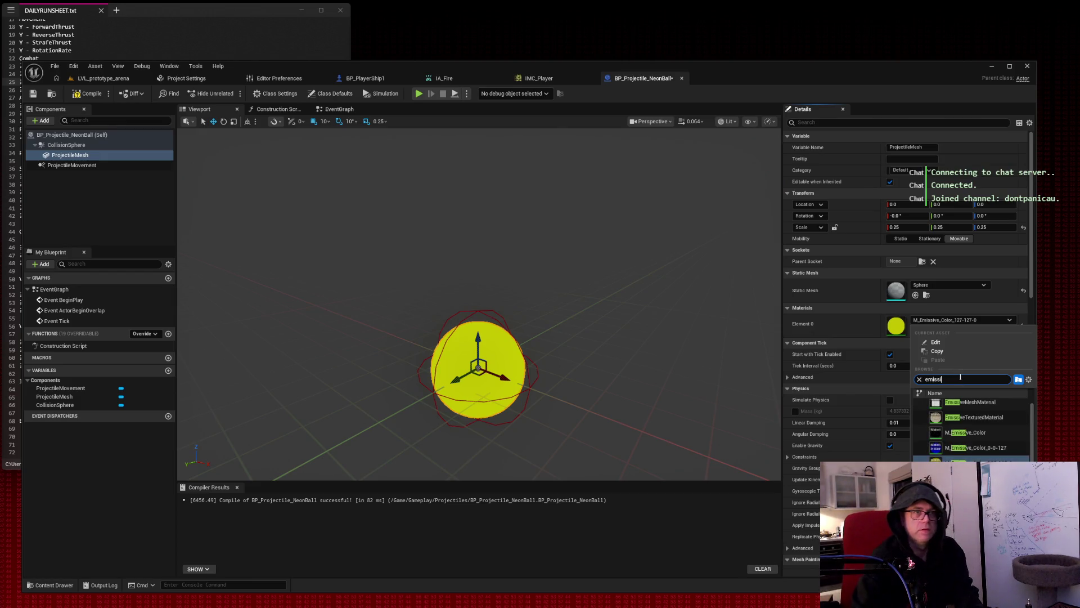
{"action": "scroll", "coordinate": [979, 427], "scroll_direction": "up", "scroll_amount": 1}
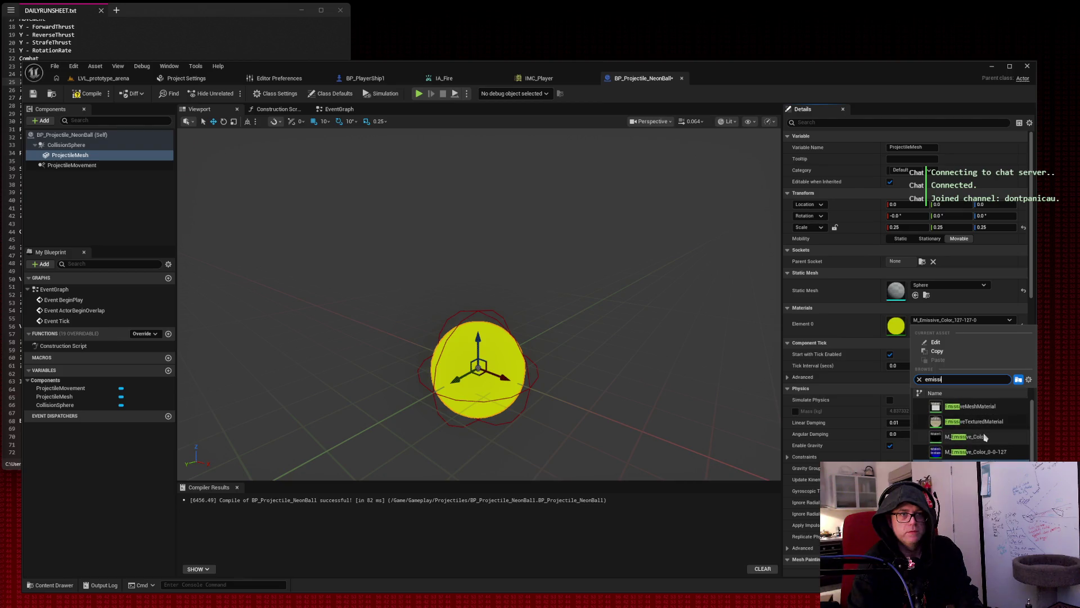
{"action": "scroll", "coordinate": [982, 453], "scroll_direction": "down", "scroll_amount": 1}
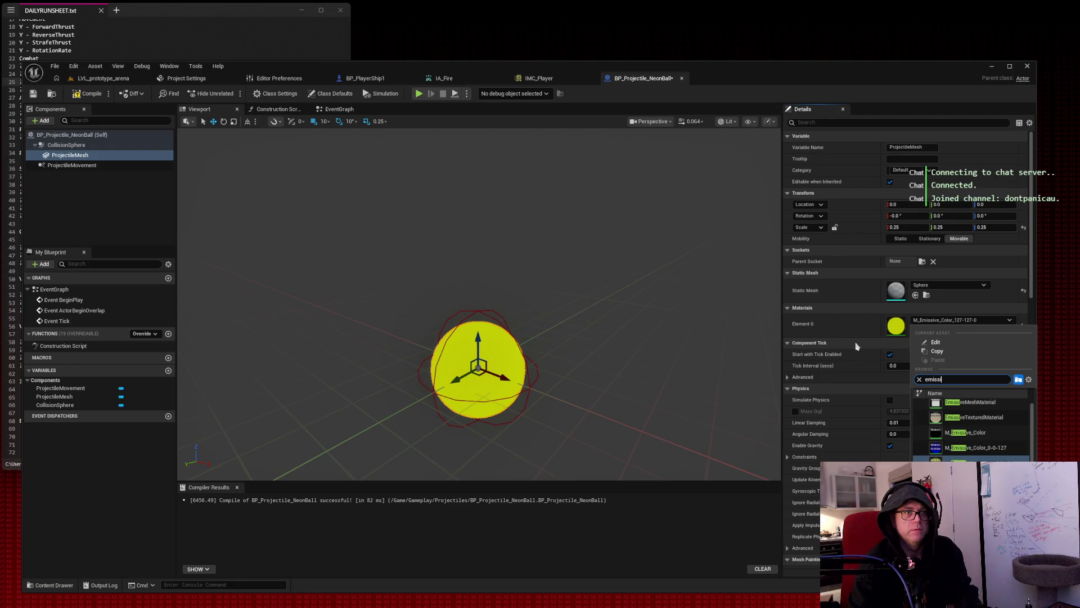
{"action": "left_click", "coordinate": [862, 312]}
{"action": "left_click", "coordinate": [899, 313]}
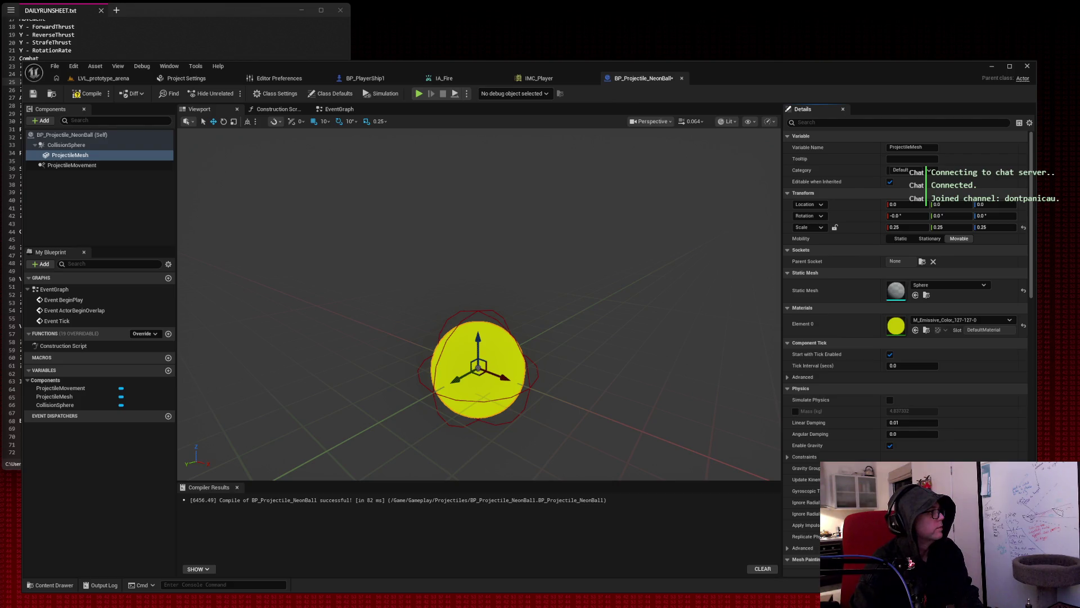
{"action": "left_click", "coordinate": [104, 78]}
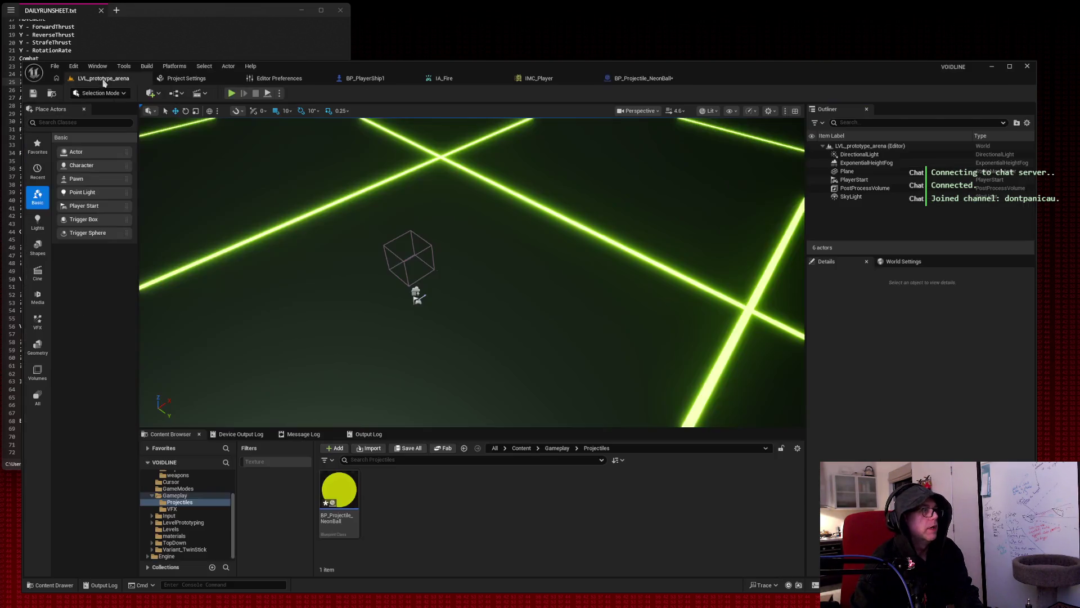
In the materials folder, copy M_Grid_Neon in place, creating M_Grid_Neon1.
{"action": "left_click", "coordinate": [174, 536]}
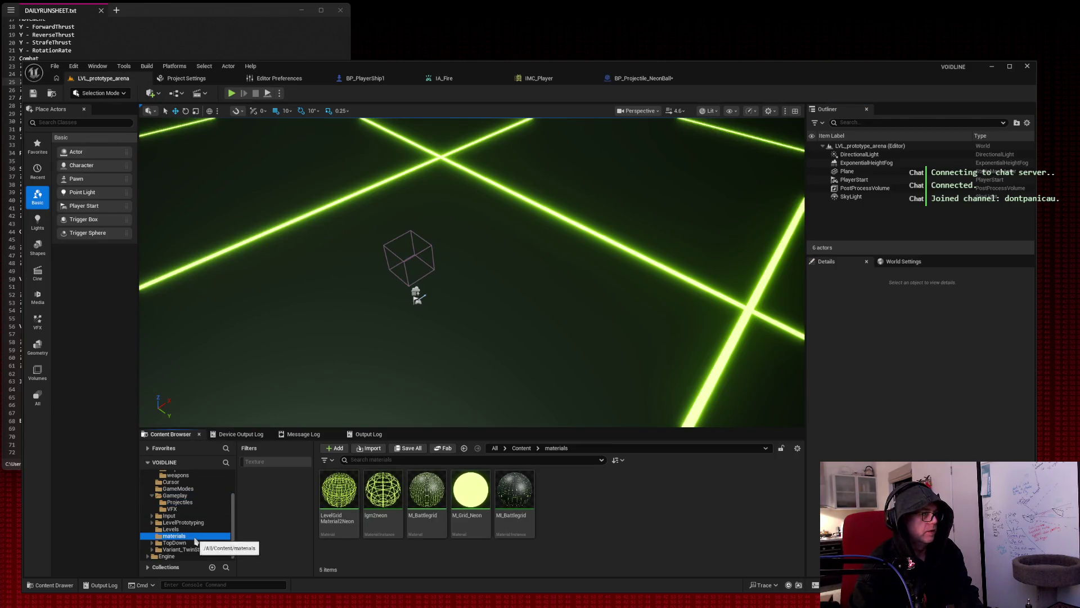
{"action": "left_click", "coordinate": [477, 489]}
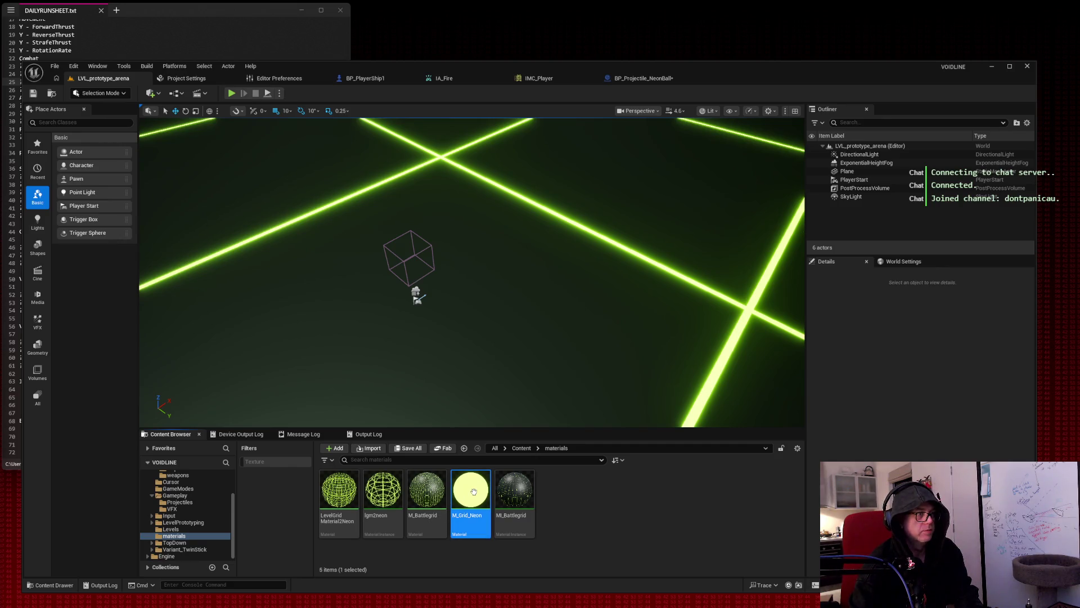
{"action": "left_click_drag", "start_coordinate": [472, 491], "coordinate": [568, 501]}
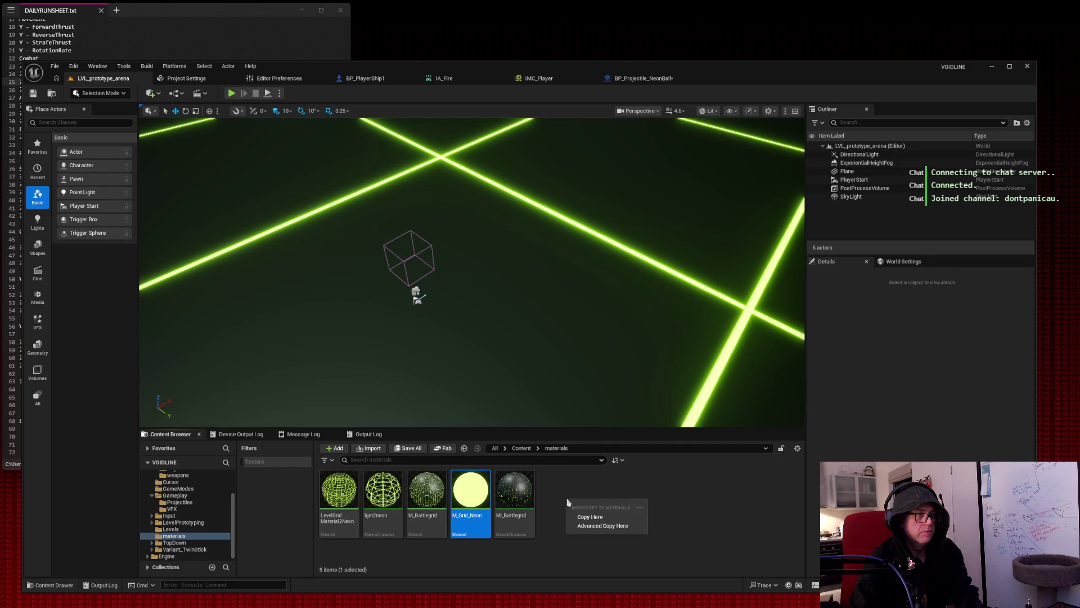
{"action": "left_click", "coordinate": [590, 517]}
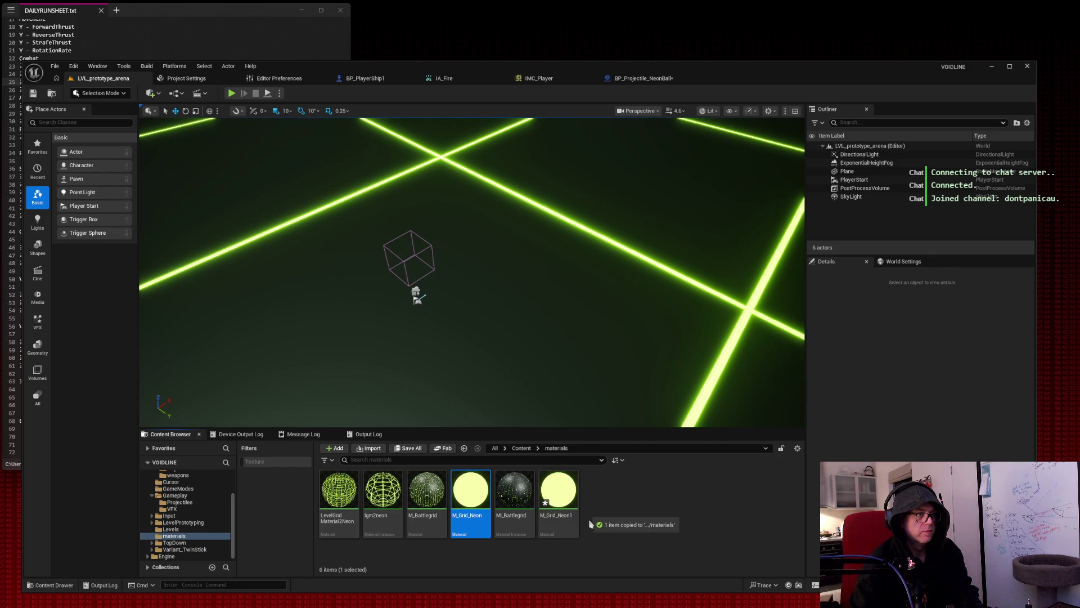
Rename the M_Grid_Neon1 copy to M_Grid_NeonBlue1.
{"action": "left_click", "coordinate": [556, 516]}
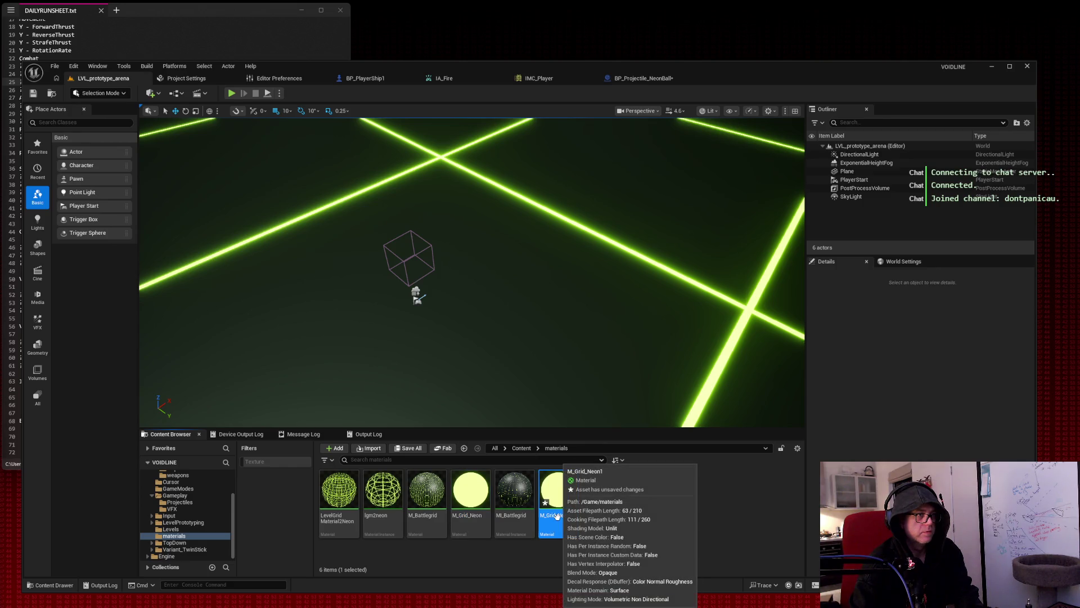
{"action": "right_click", "coordinate": [556, 516]}
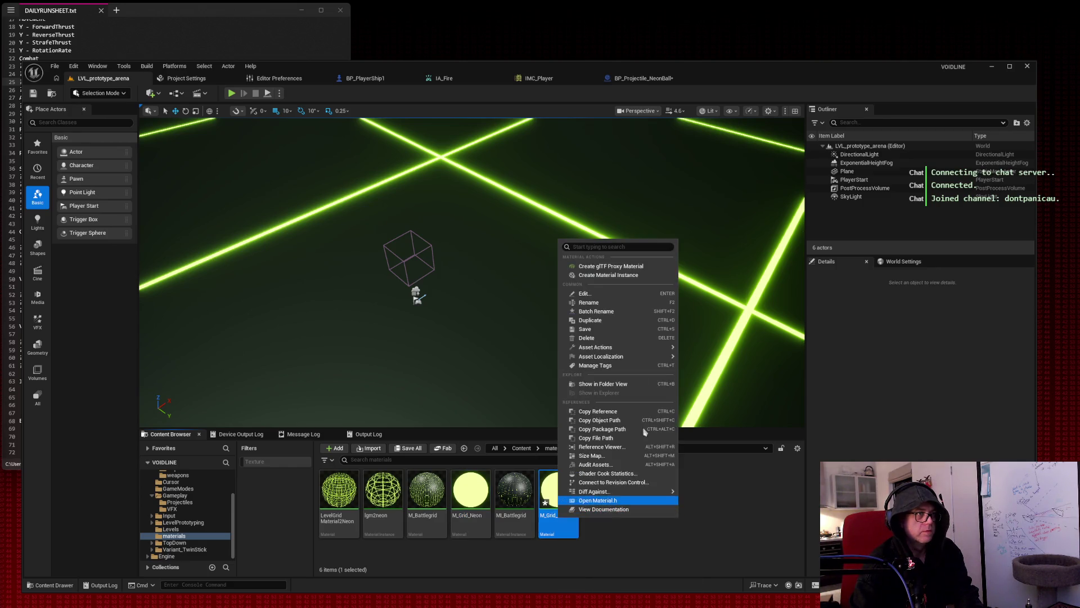
{"action": "left_click", "coordinate": [585, 305]}
{"action": "left_click", "coordinate": [573, 516]}
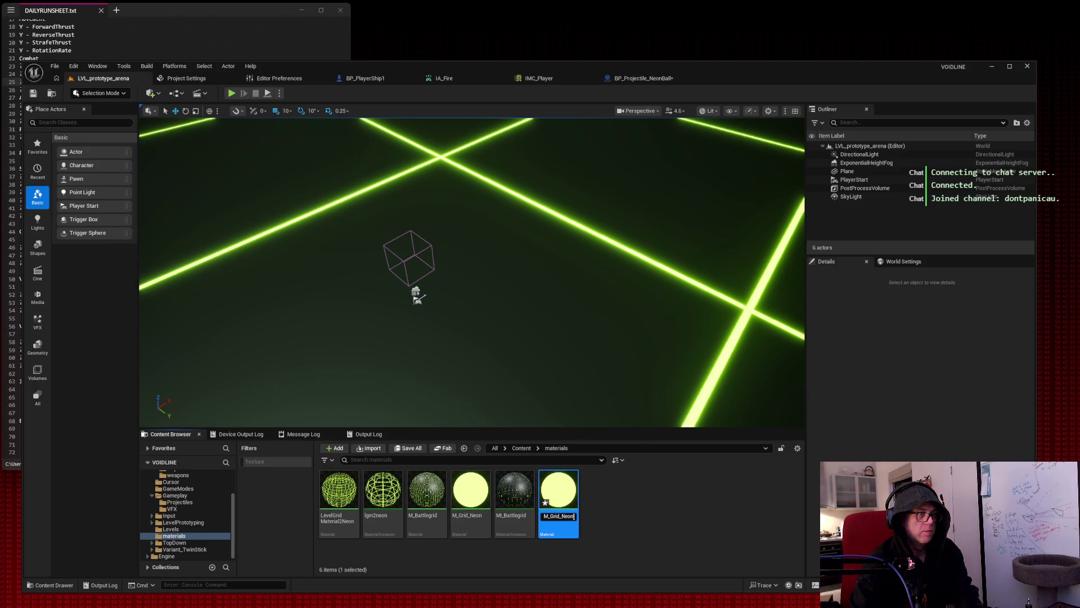
{"action": "type", "text": "Blue1"}
{"action": "key", "text": "Return"}
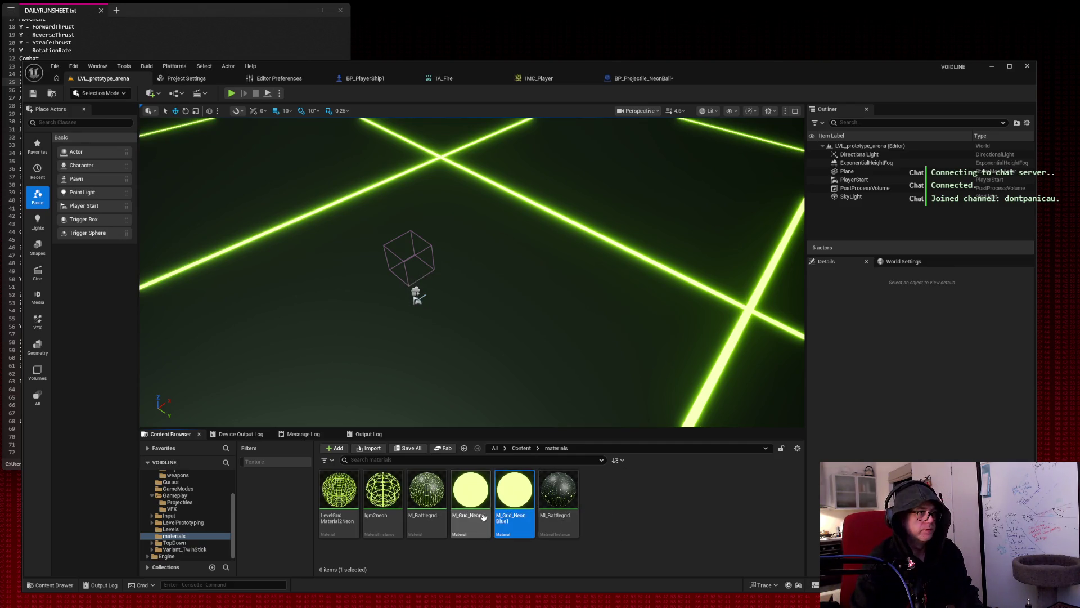
Rename the original M_Grid_Neon to M_Grid_NeonGreen.
{"action": "left_click", "coordinate": [474, 516]}
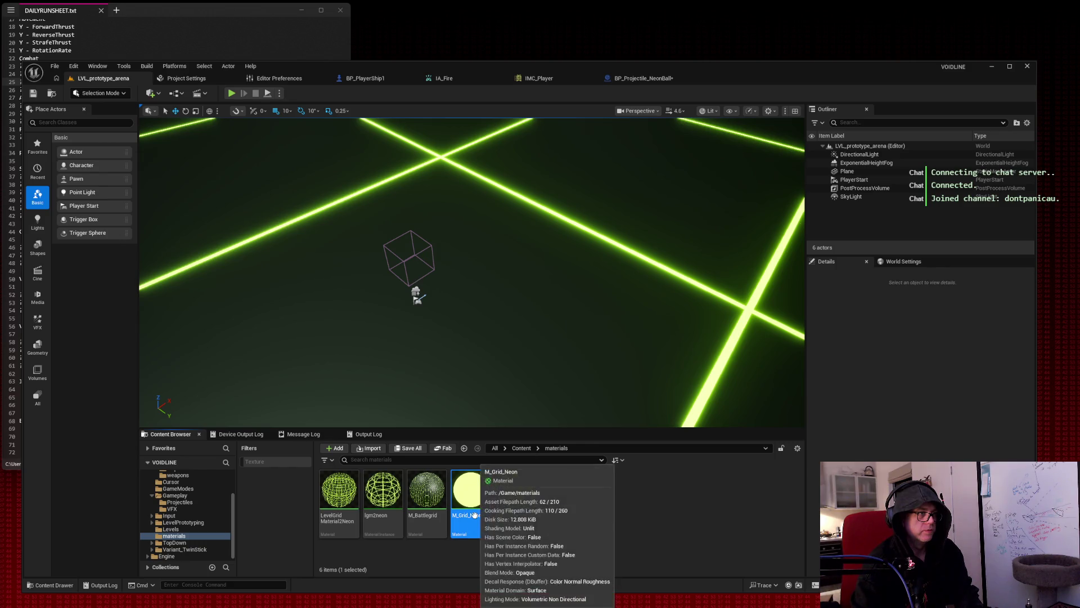
{"action": "left_click", "coordinate": [482, 516]}
{"action": "left_click", "coordinate": [485, 517]}
{"action": "type", "text": "Green"}
{"action": "key", "text": "F2"}
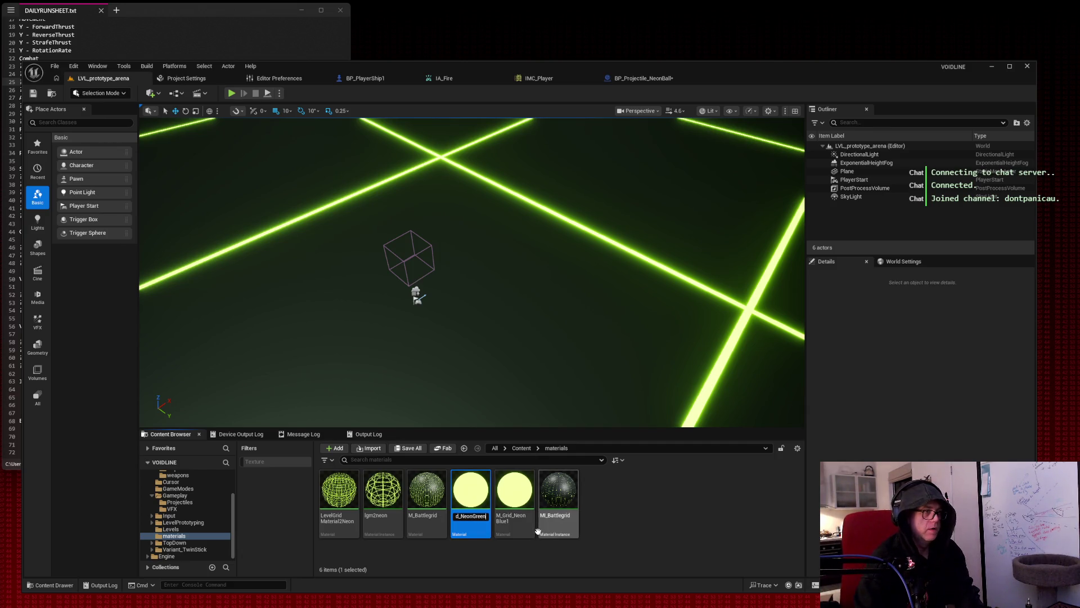
{"action": "key", "text": "Return"}
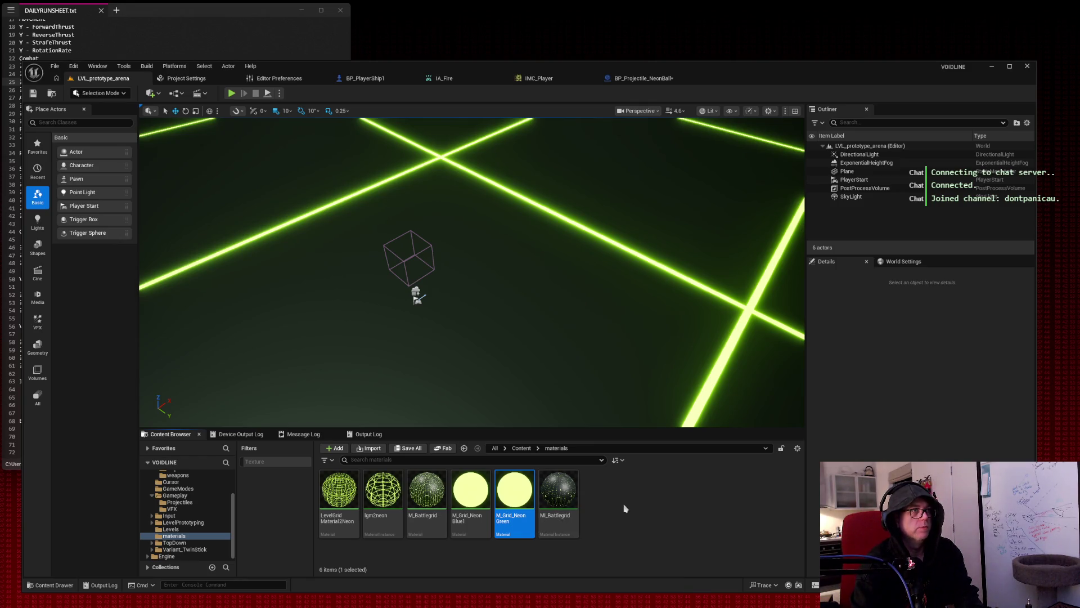
{"action": "left_click", "coordinate": [468, 491]}
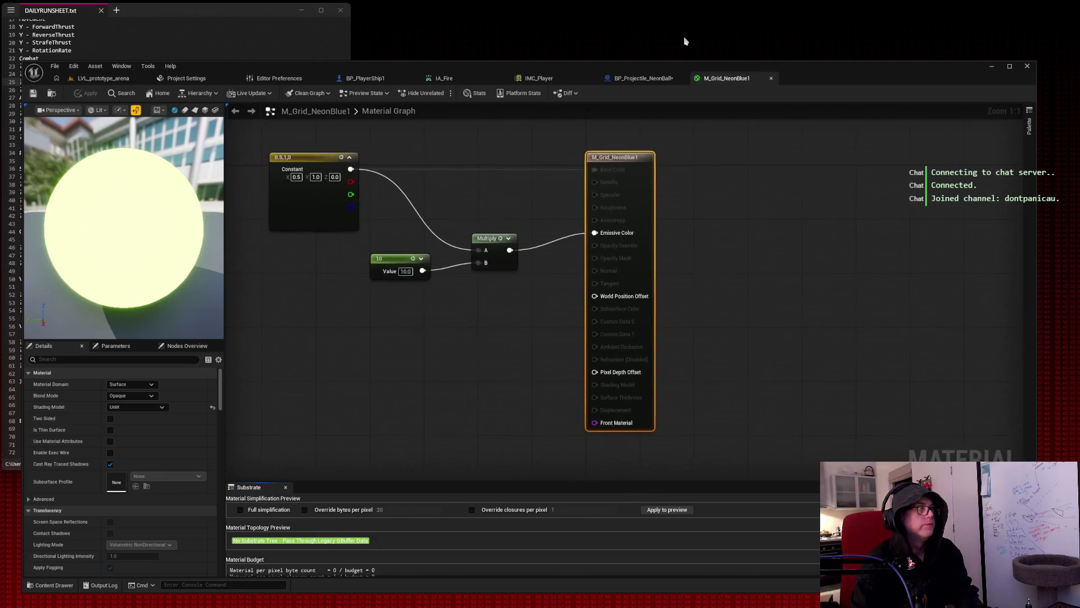
Bring up the M_Grid_NeonBlue1 graph (0.5, 1.0, 0.0 constant × 10 into Emissive Color) and edit the red value.
{"action": "mouse_move", "coordinate": [12, 50]}
{"action": "left_mouse_down"}
{"action": "mouse_move", "coordinate": [574, 386]}
{"action": "mouse_move", "coordinate": [813, 568]}
{"action": "mouse_move", "coordinate": [814, 599]}
{"action": "left_mouse_up"}
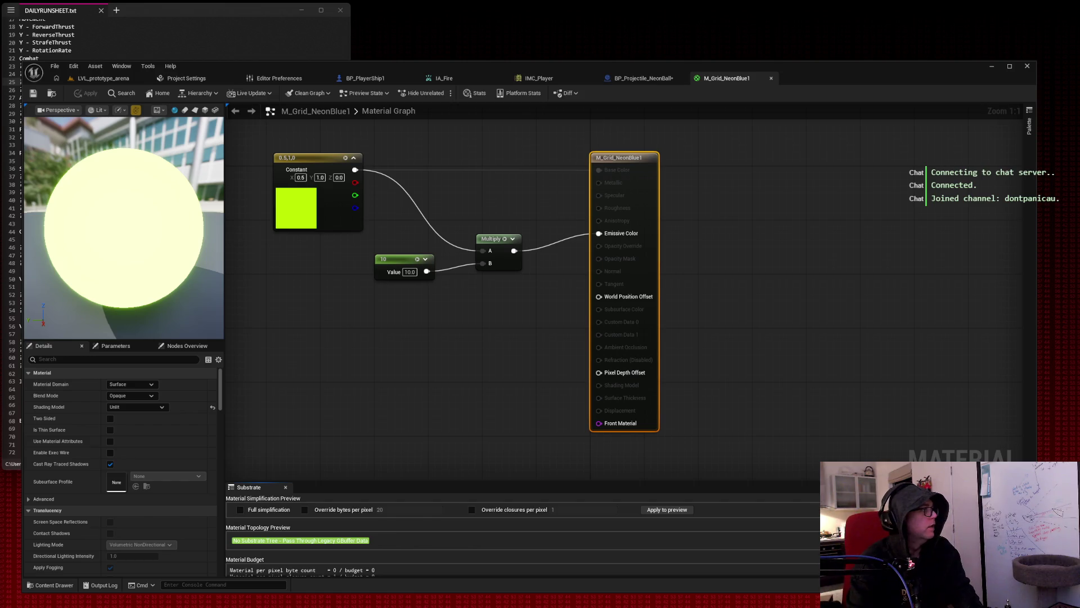
{"action": "left_click", "coordinate": [300, 177]}
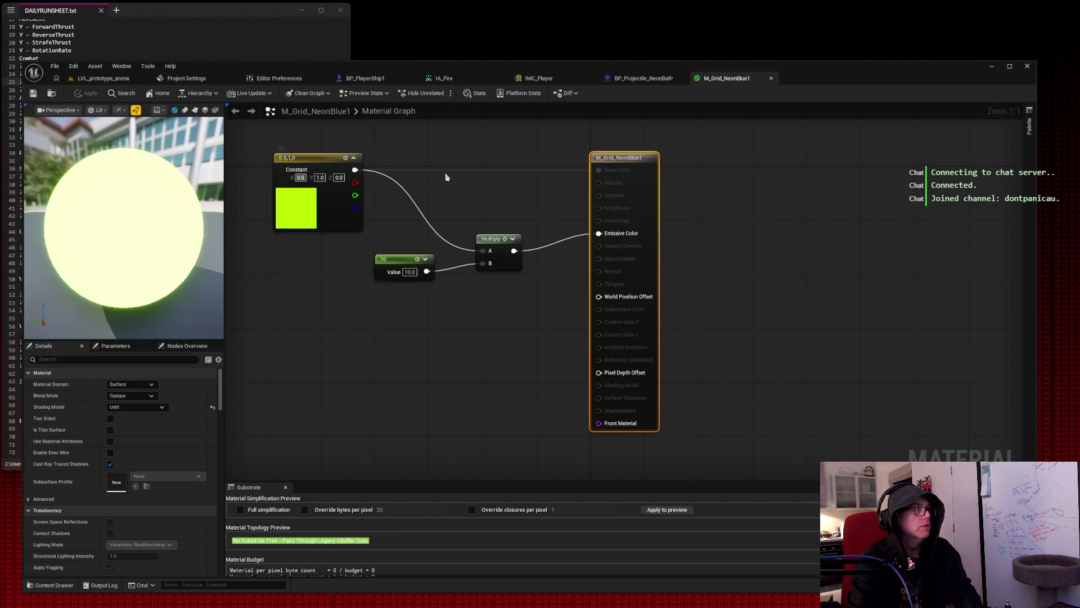
Set the Constant3Vector colour to cyan: 0, 0.65, 1.
{"action": "type", "text": "0"}
{"action": "key", "text": "Tab"}
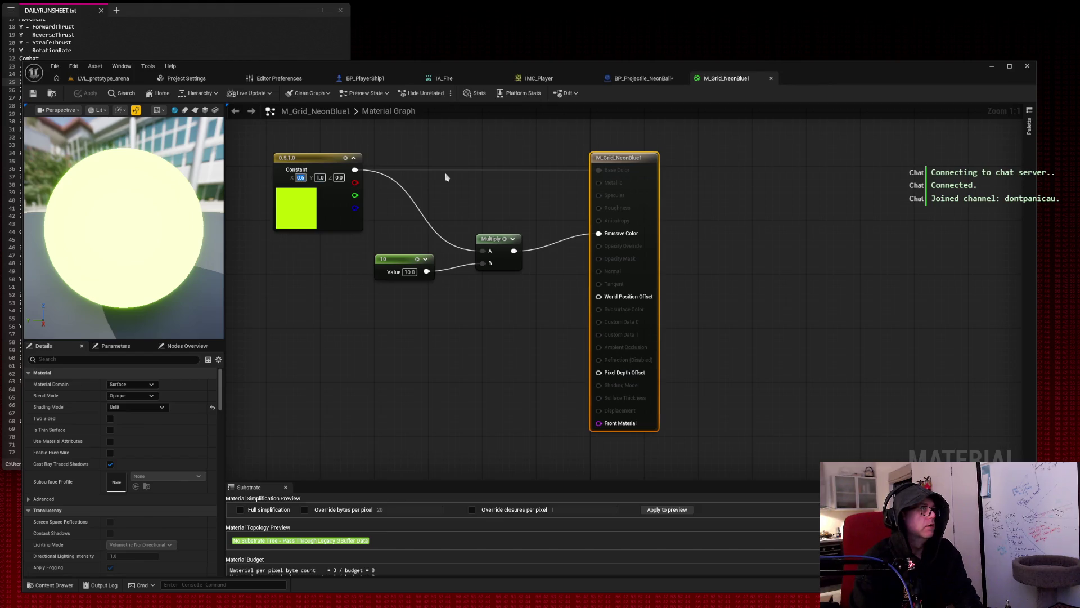
{"action": "type", "text": "0.5"}
{"action": "key", "text": "Tab"}
{"action": "type", "text": "1"}
{"action": "key", "text": "Return"}
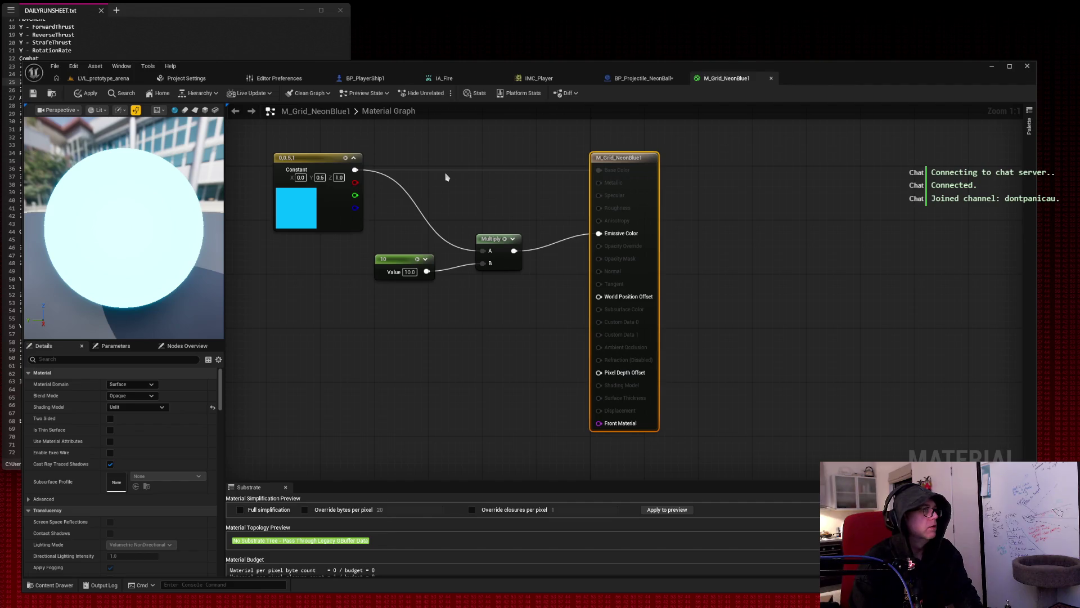
{"action": "left_click", "coordinate": [320, 177]}
{"action": "key", "text": "BackSpace"}
{"action": "type", "text": "0.8"}
{"action": "key", "text": "Tab"}
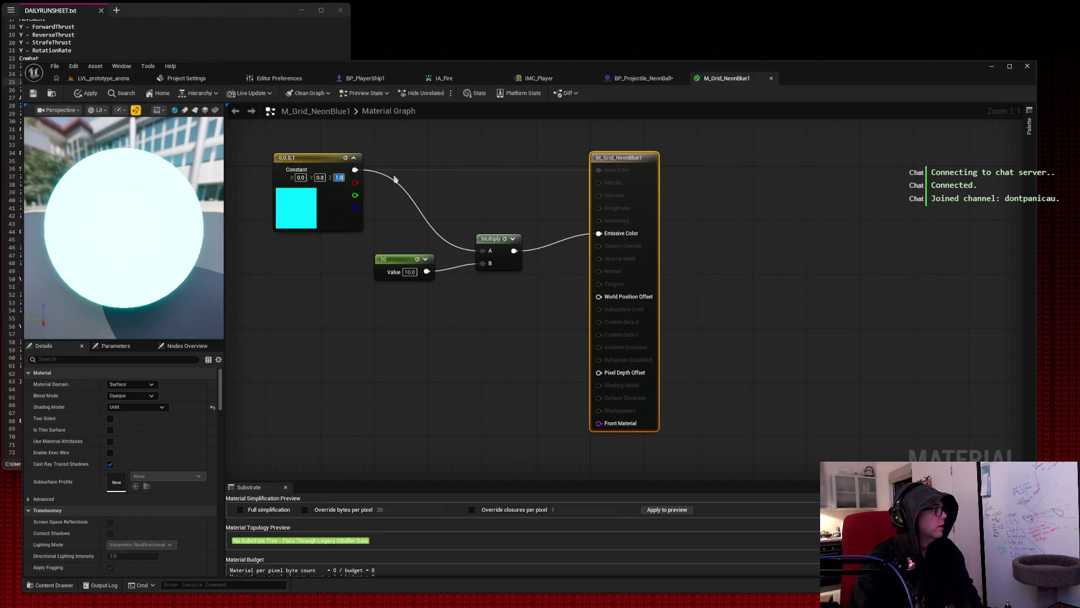
{"action": "key", "text": "shift+Tab"}
{"action": "type", "text": "0.65"}
{"action": "key", "text": "Tab"}
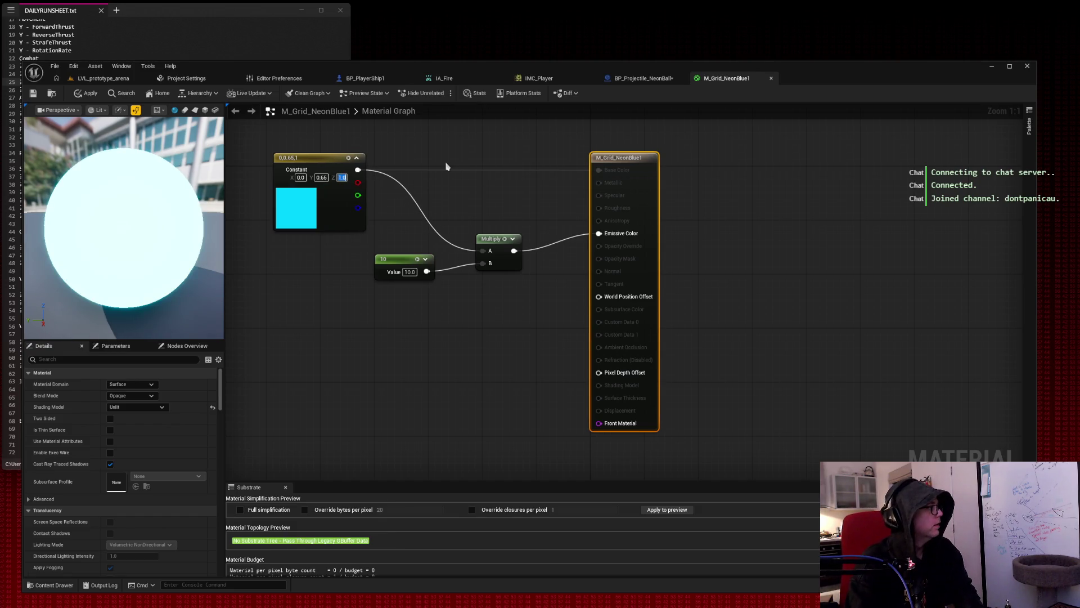
Raise the brightness multiplier Constant to 15 and save/apply the material.
{"action": "key", "text": "Tab"}
{"action": "type", "text": "15"}
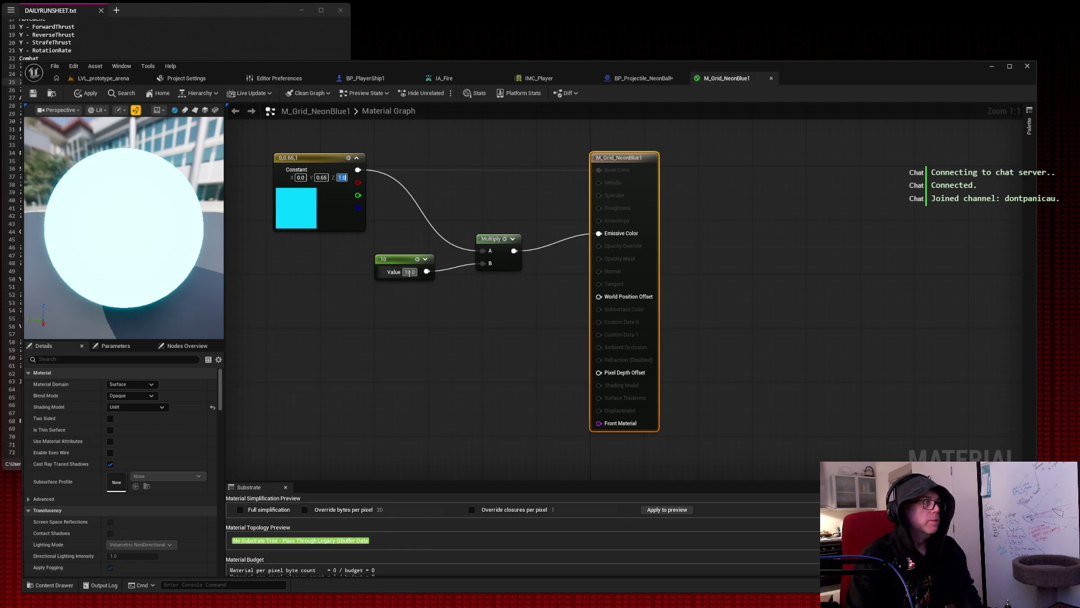
{"action": "key", "text": "Return"}
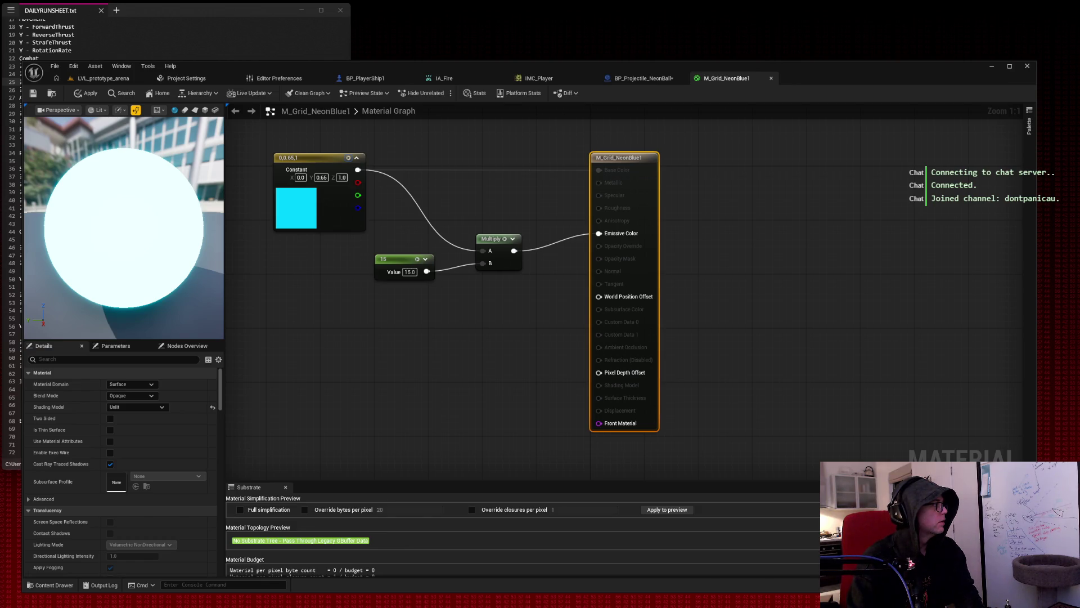
{"action": "left_click", "coordinate": [33, 93]}
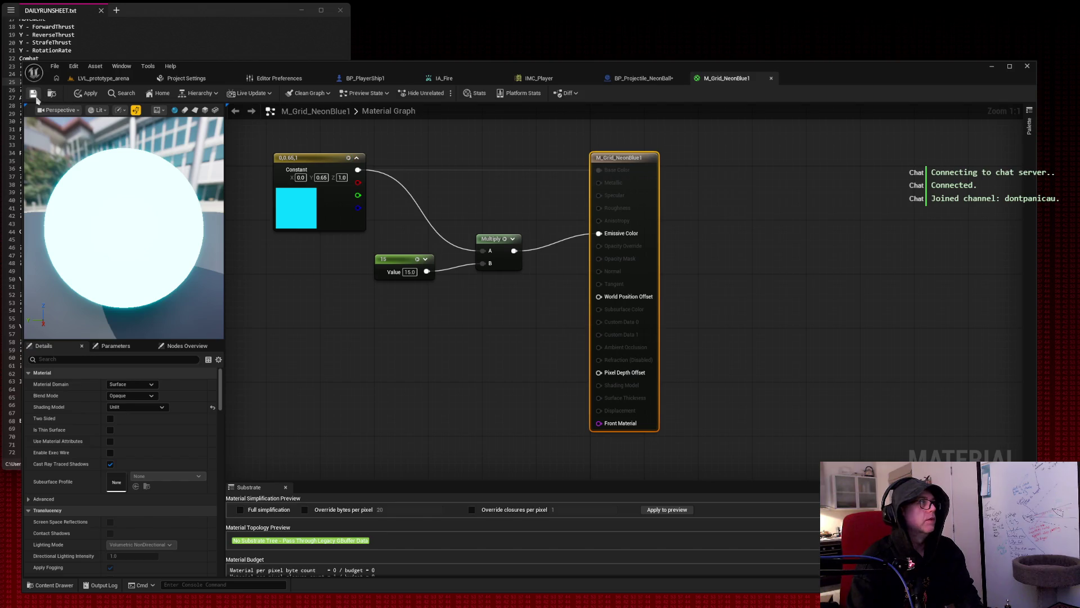
In BP_Projectile_NeonBall, assign M_Grid_NeonBlue1 to ProjectileMesh Element 0 and preview its cyan glow.
{"action": "left_click", "coordinate": [646, 80]}
{"action": "left_click", "coordinate": [952, 319]}
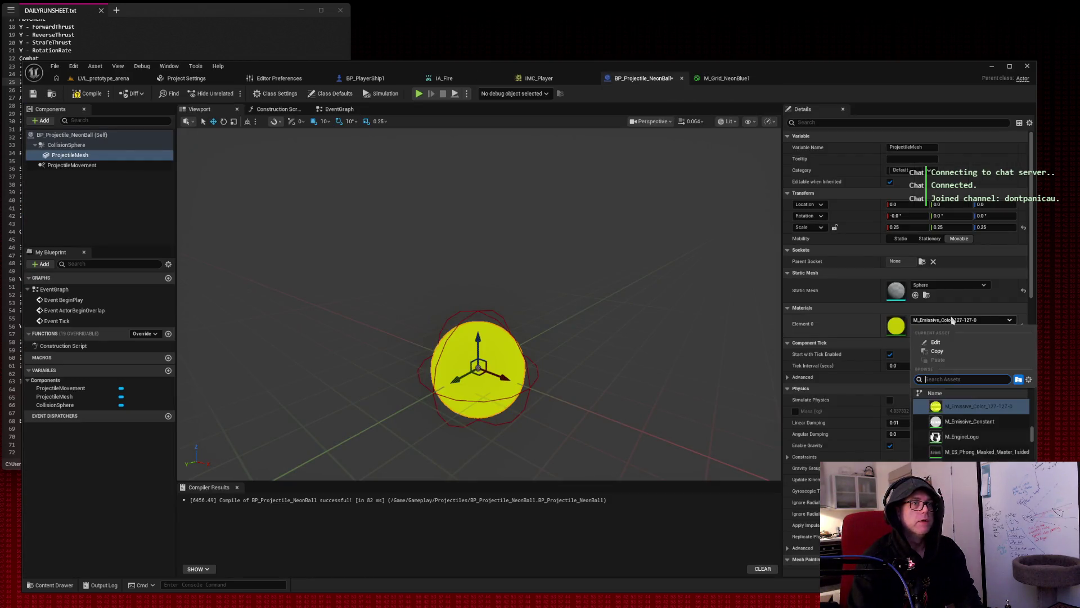
{"action": "type", "text": "neon"}
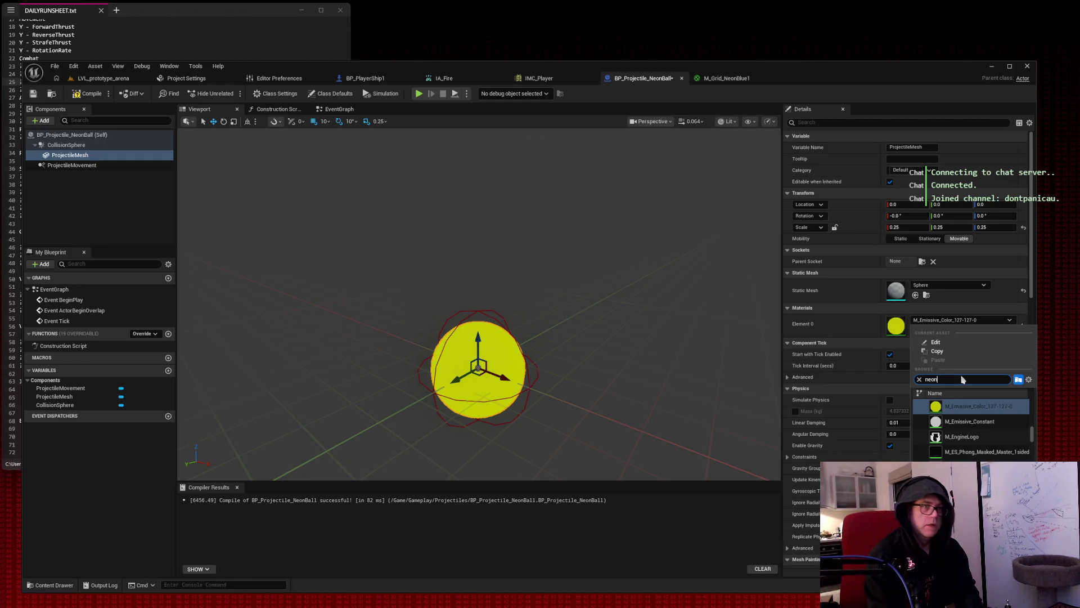
{"action": "left_click", "coordinate": [973, 421]}
{"action": "mouse_move", "coordinate": [622, 245]}
{"action": "left_mouse_down"}
{"action": "mouse_move", "coordinate": [574, 212]}
{"action": "mouse_move", "coordinate": [557, 225]}
{"action": "mouse_move", "coordinate": [571, 218]}
{"action": "left_mouse_up"}
{"action": "left_click", "coordinate": [574, 212]}
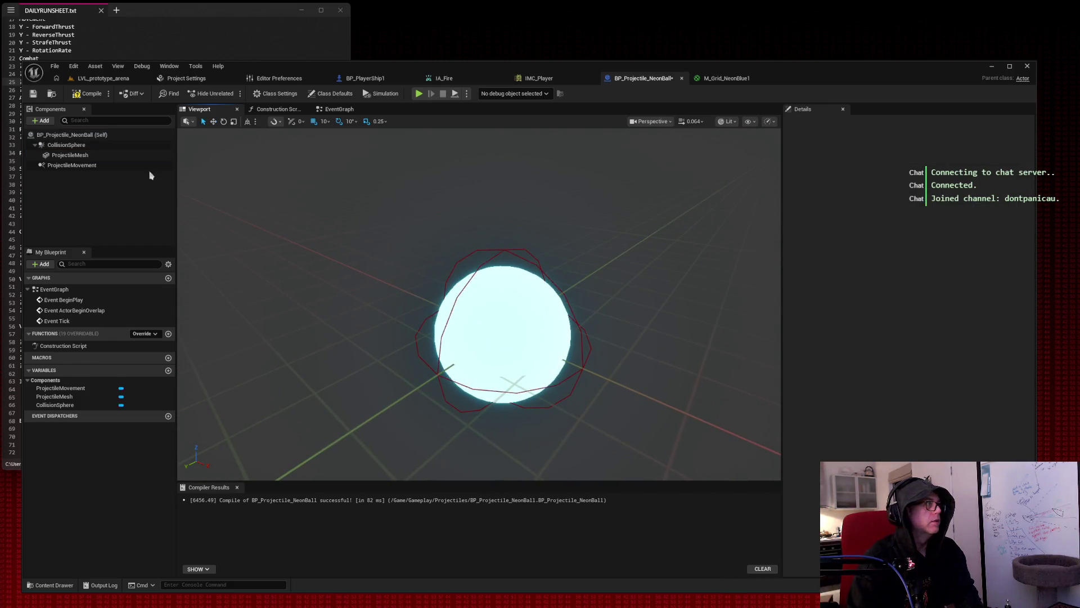
Scale ProjectileMesh to 0.15 on X, Y and Z.
{"action": "left_click", "coordinate": [85, 156]}
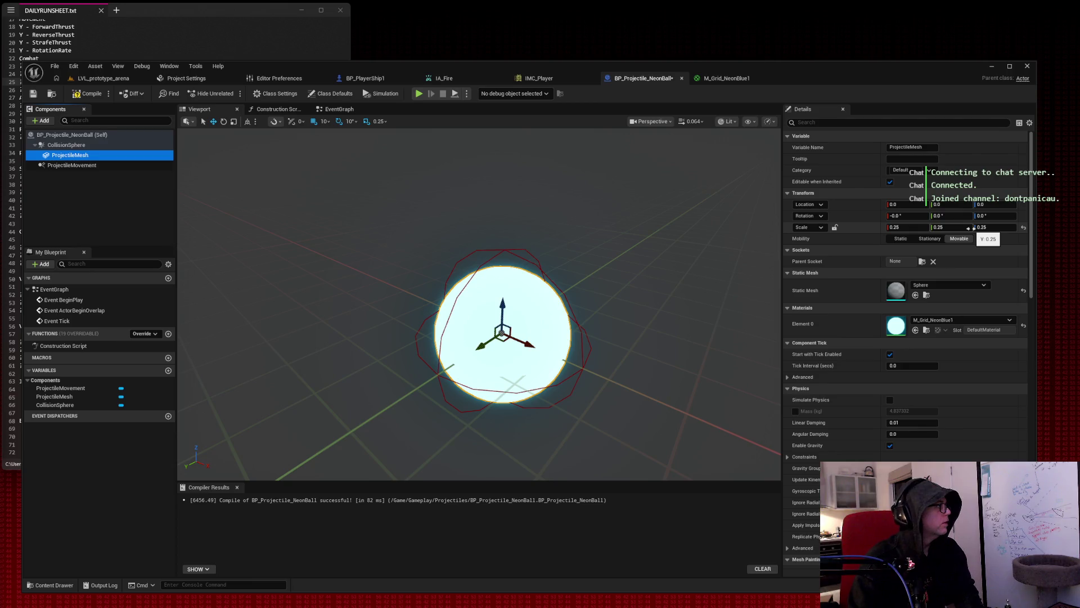
{"action": "left_click", "coordinate": [907, 228]}
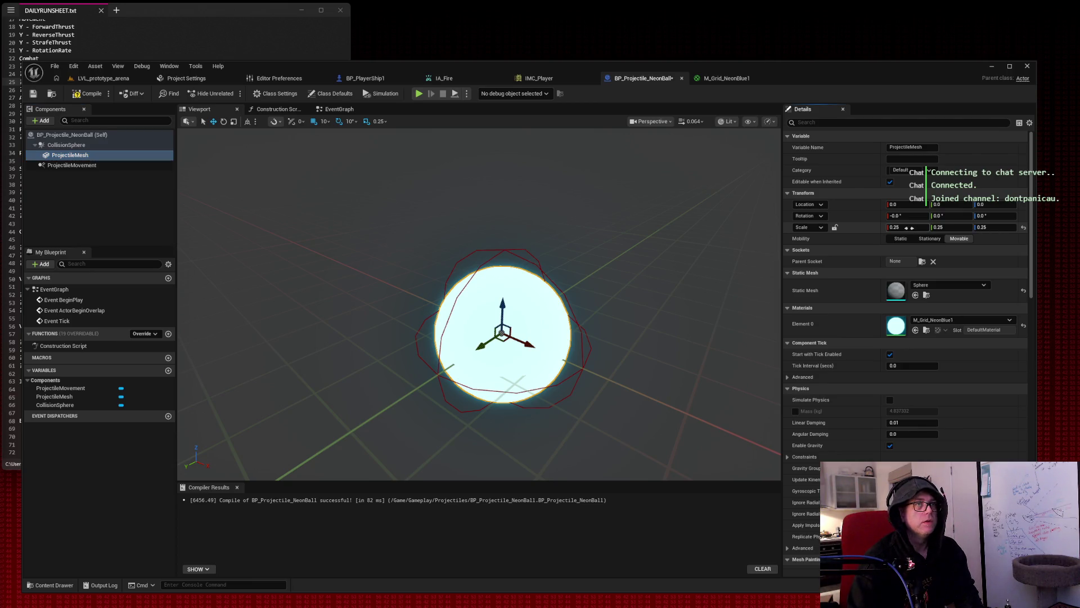
{"action": "type", "text": "0.15"}
{"action": "key", "text": "Tab"}
{"action": "type", "text": "0.15"}
{"action": "key", "text": "Tab"}
{"action": "type", "text": "0.15"}
{"action": "key", "text": "Tab"}
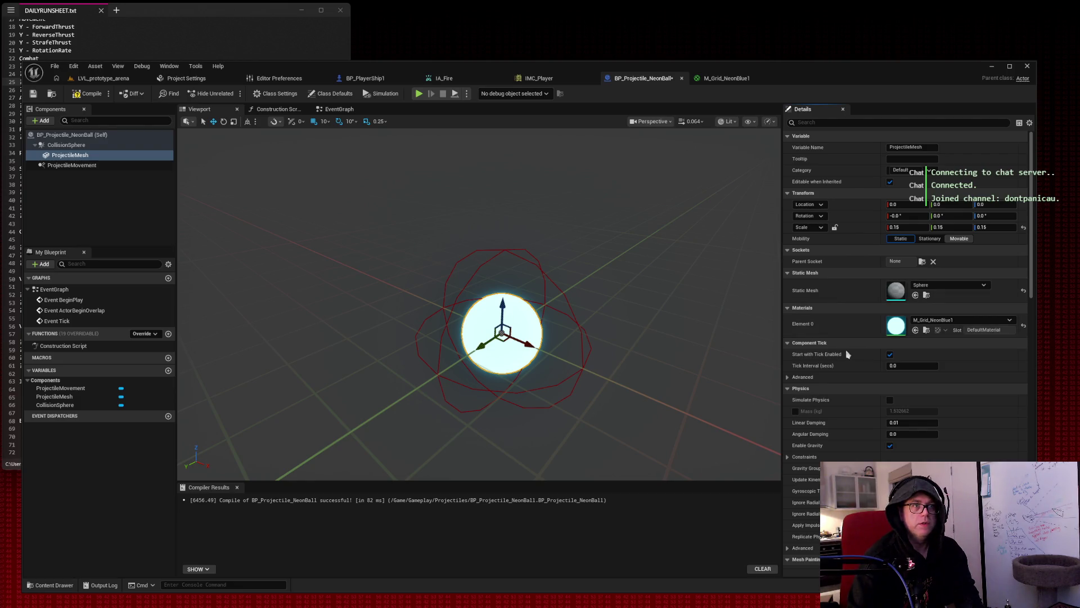
{"action": "left_click", "coordinate": [828, 122]}
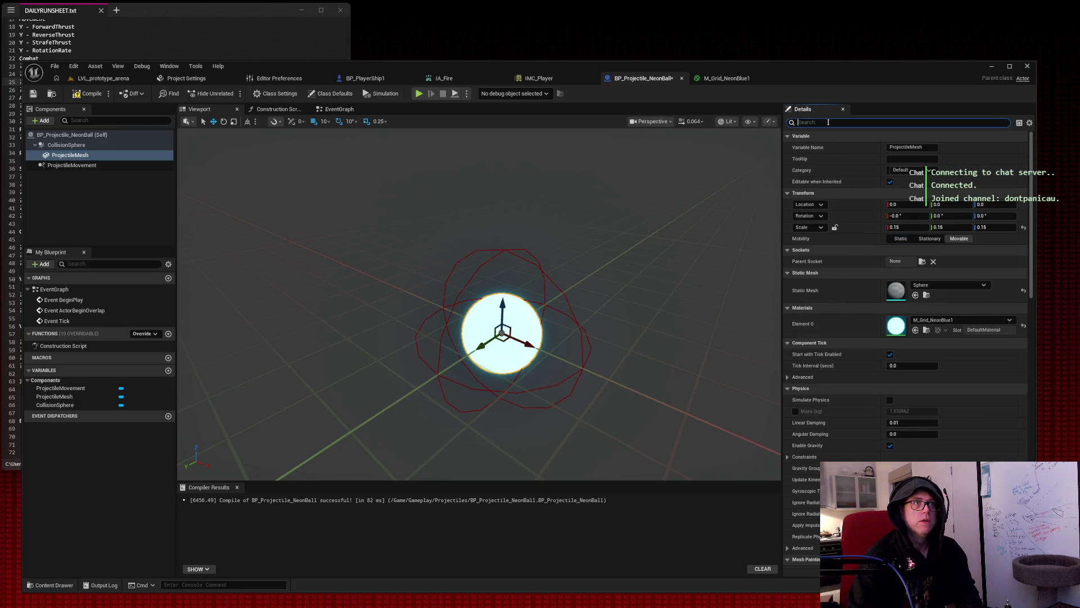
Look up the velocity and rotation properties in Details, then clear the filter.
{"action": "type", "text": "veloci"}
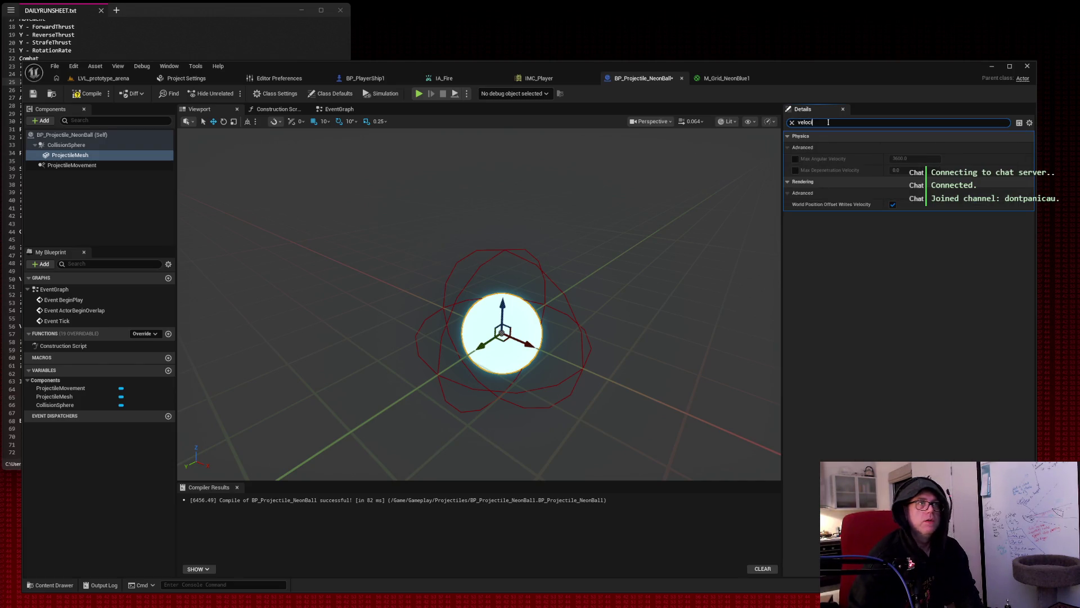
{"action": "left_click", "coordinate": [788, 182]}
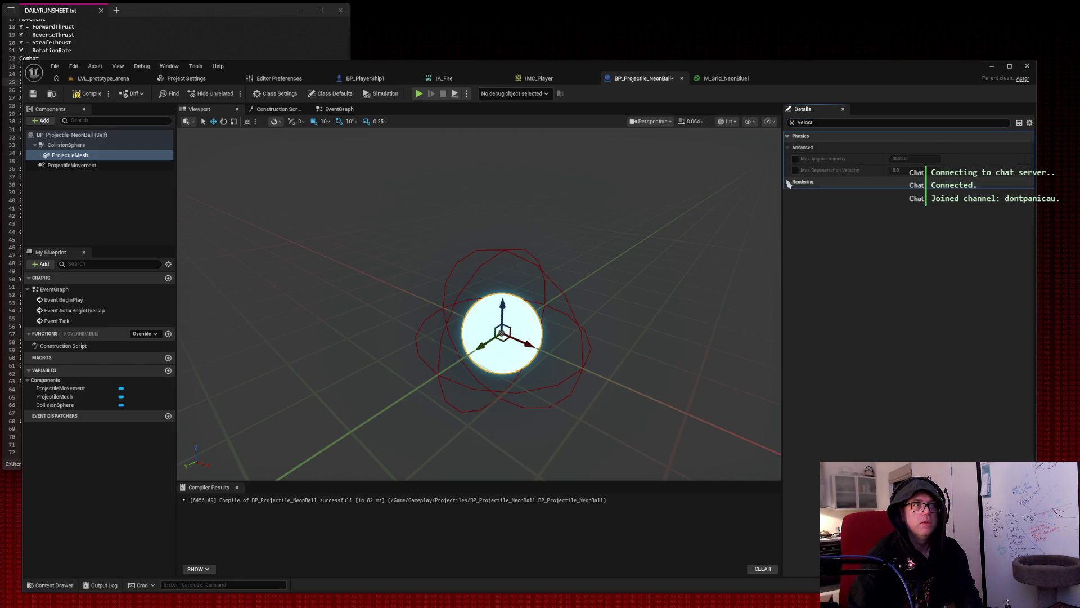
{"action": "left_click", "coordinate": [822, 123]}
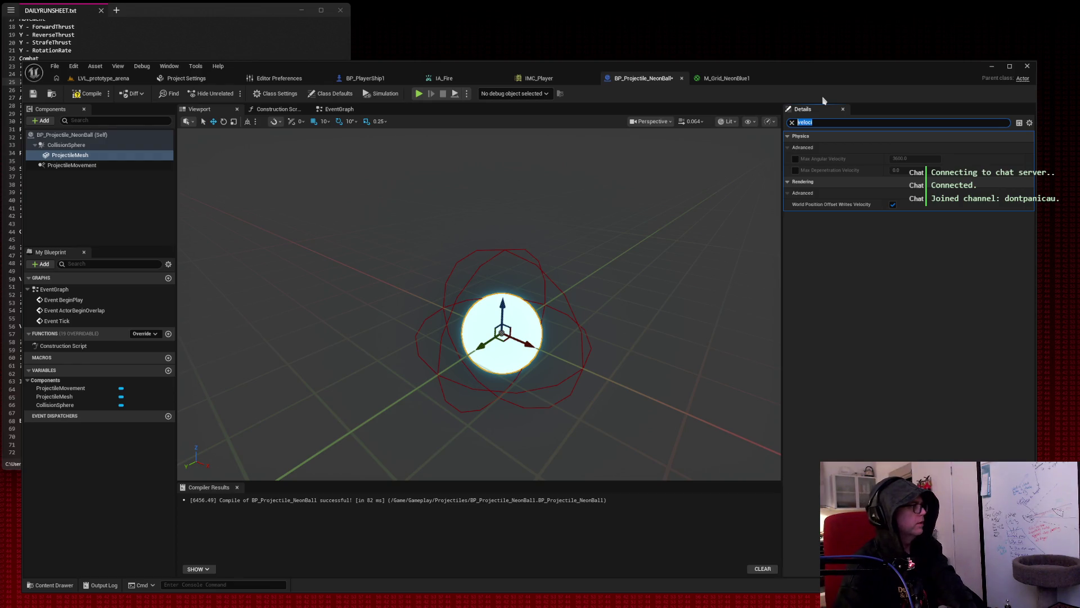
{"action": "type", "text": "rotation"}
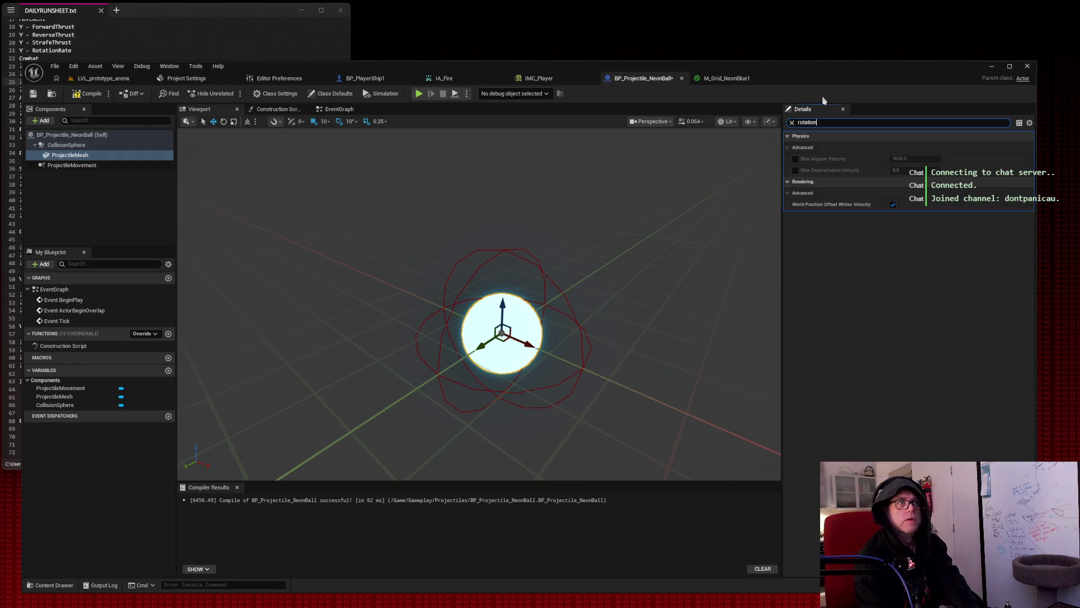
{"action": "left_click", "coordinate": [792, 122]}
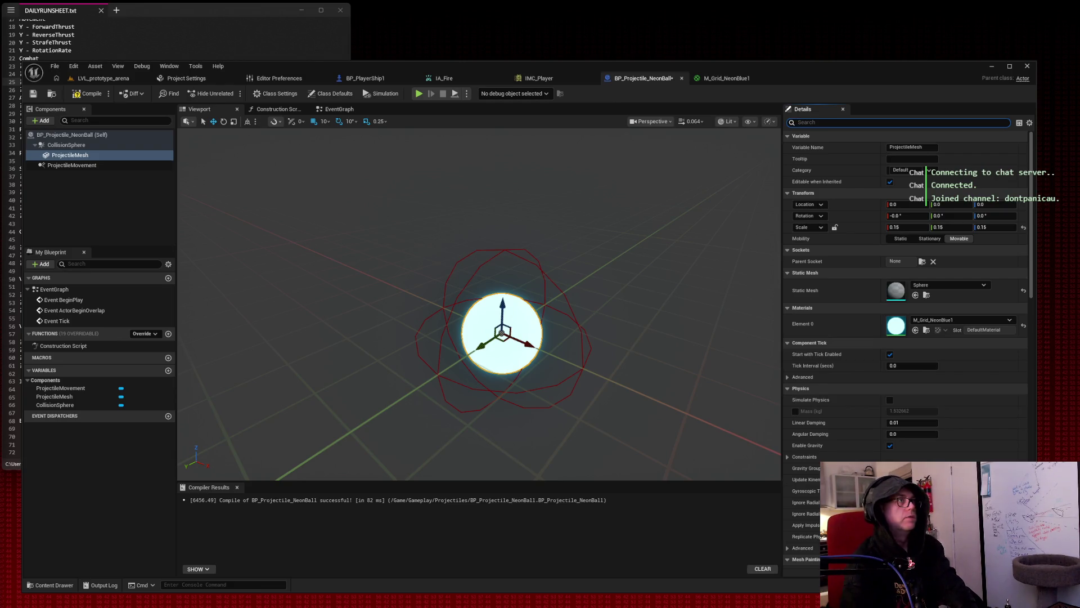
Compile and save BP_Projectile_NeonBall.
{"action": "left_click", "coordinate": [86, 94]}
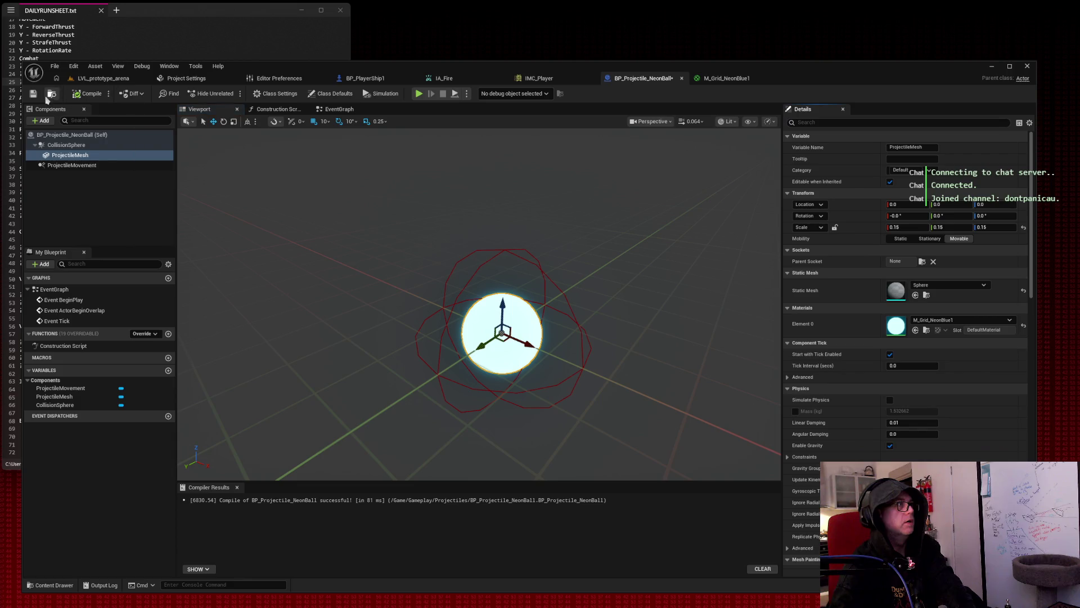
{"action": "left_click", "coordinate": [33, 94]}
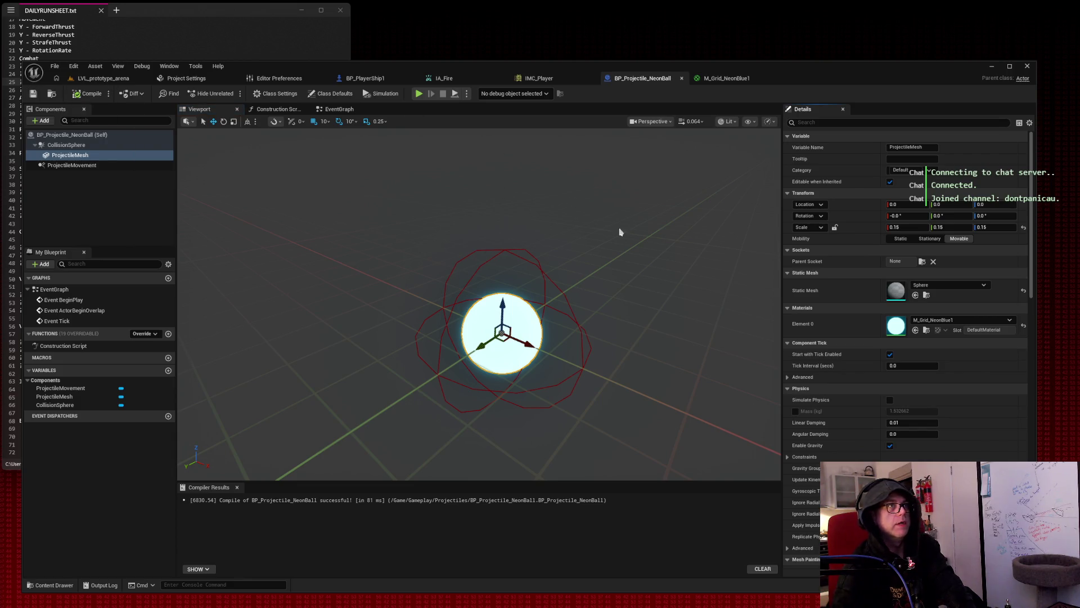
{"action": "left_click", "coordinate": [360, 80]}
Inspect the ship deck, select the ProjectileSpawnPoint component, and bring up BP_PlayerShip1's EventGraph.
{"action": "left_click_drag", "start_coordinate": [478, 281], "coordinate": [349, 270]}
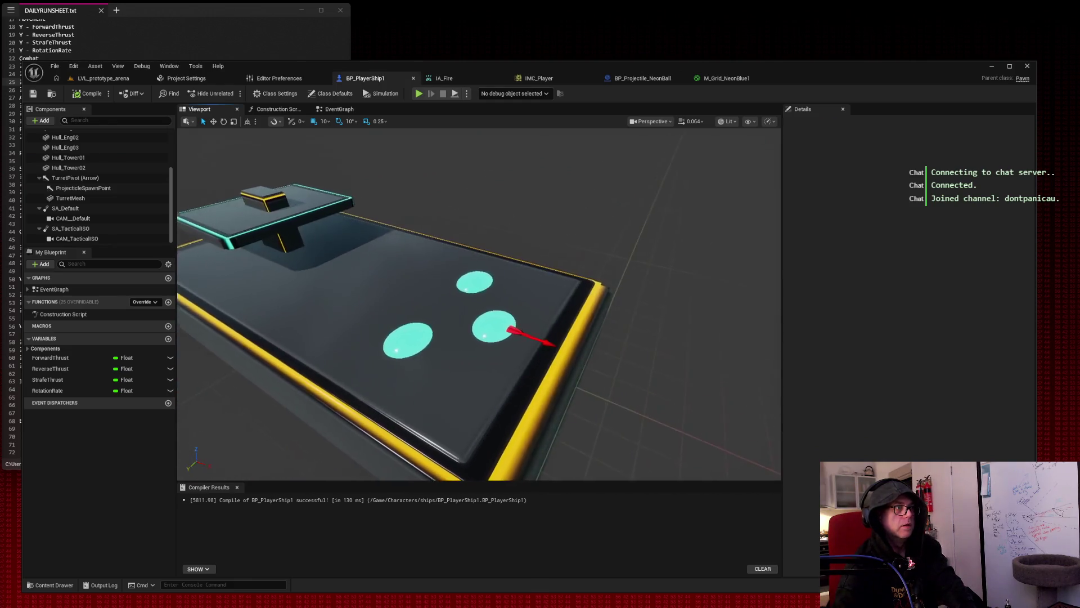
{"action": "left_click", "coordinate": [98, 191]}
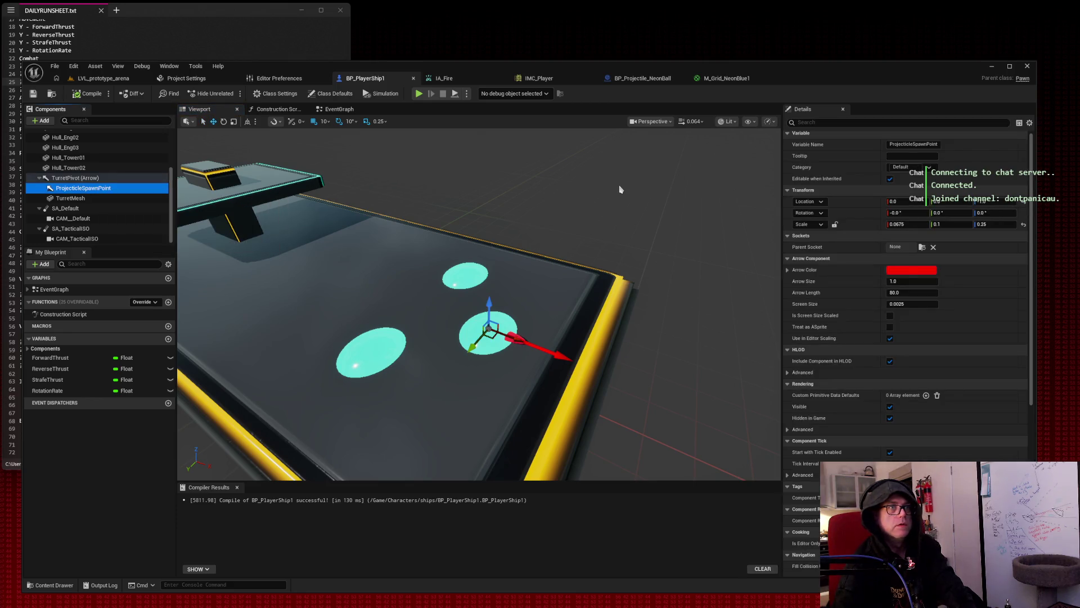
{"action": "mouse_move", "coordinate": [621, 189]}
{"action": "left_mouse_down"}
{"action": "mouse_move", "coordinate": [585, 265]}
{"action": "mouse_move", "coordinate": [579, 242]}
{"action": "left_mouse_up"}
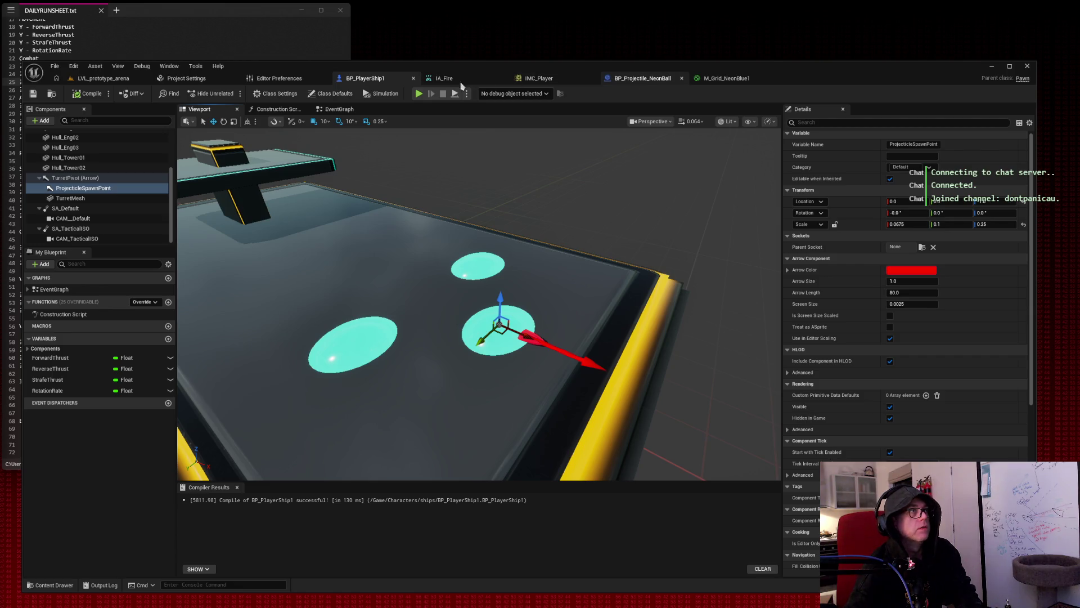
{"action": "left_click", "coordinate": [339, 109]}
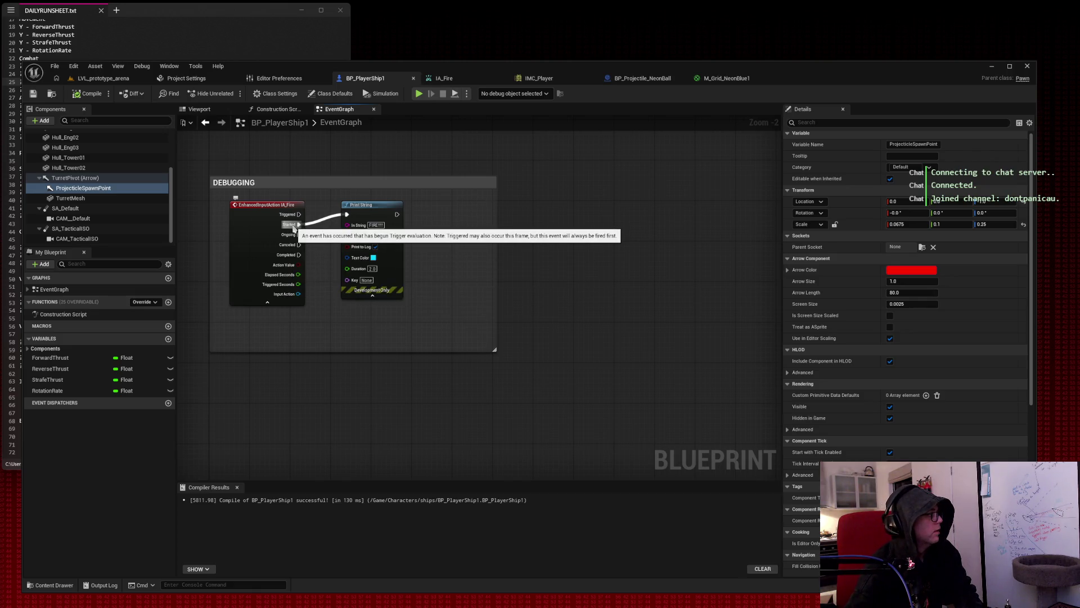
Add a Spawn Actor from Class node off IA_Fire Started, move Print String right, and enlarge the DEBUGGING comment.
{"action": "left_click_drag", "start_coordinate": [294, 228], "coordinate": [366, 338]}
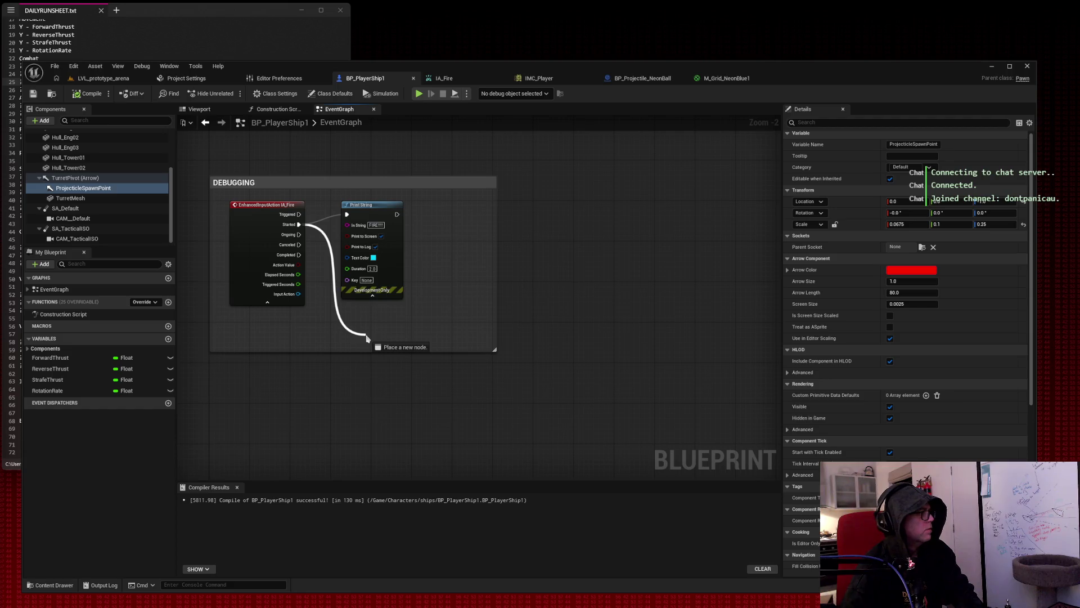
{"action": "left_click_drag", "start_coordinate": [367, 337], "coordinate": [560, 271]}
{"action": "type", "text": "spawn a"}
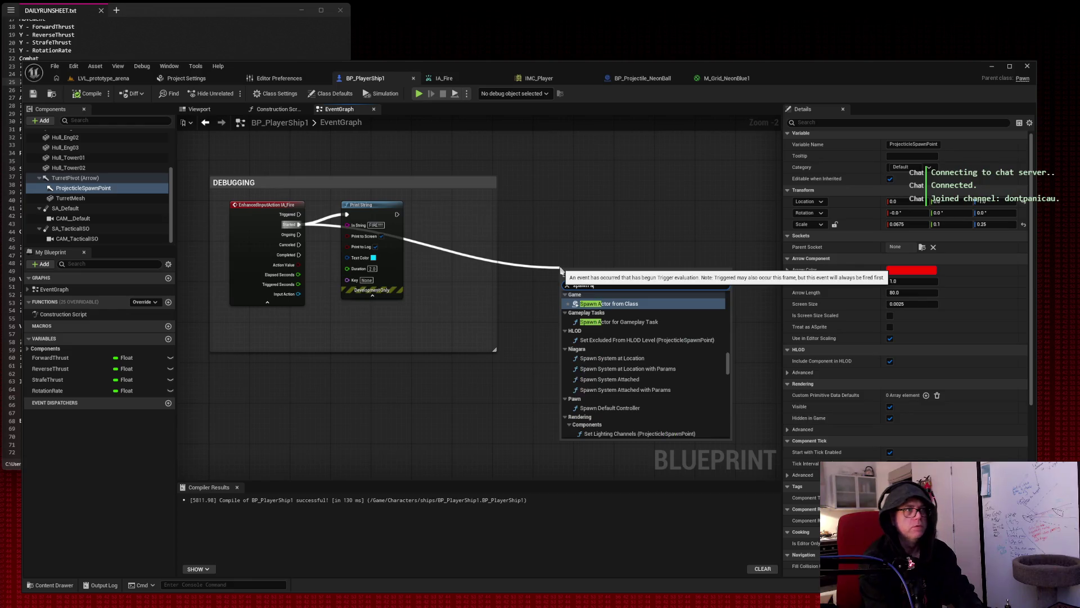
{"action": "key", "text": "Return"}
{"action": "left_click_drag", "start_coordinate": [595, 270], "coordinate": [357, 311]}
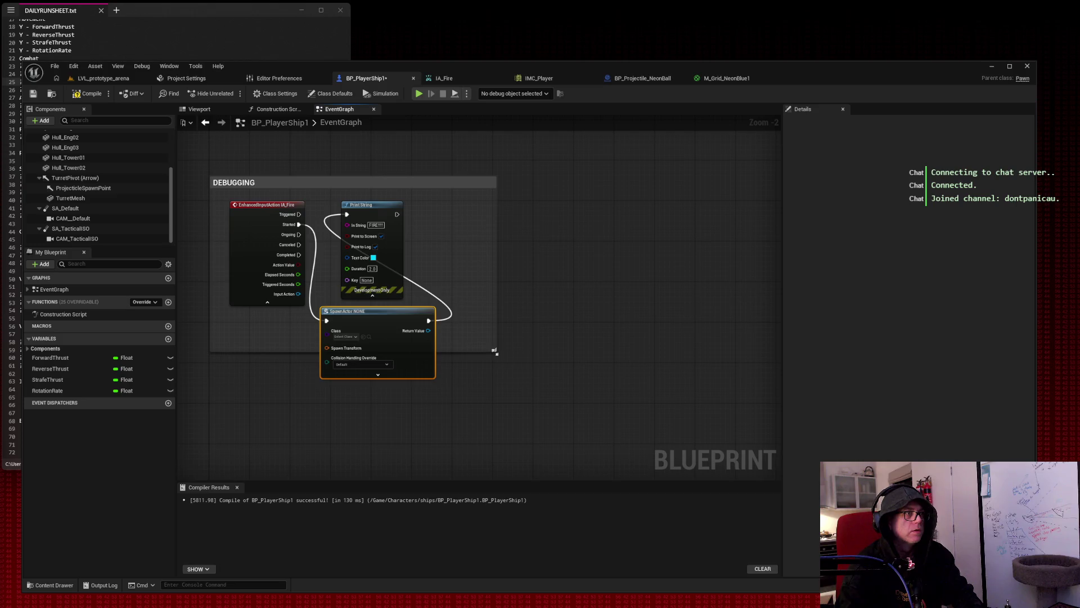
{"action": "left_click_drag", "start_coordinate": [494, 351], "coordinate": [626, 466]}
{"action": "mouse_move", "coordinate": [386, 215]}
{"action": "left_mouse_down"}
{"action": "mouse_move", "coordinate": [560, 217]}
{"action": "mouse_move", "coordinate": [557, 209]}
{"action": "left_mouse_up"}
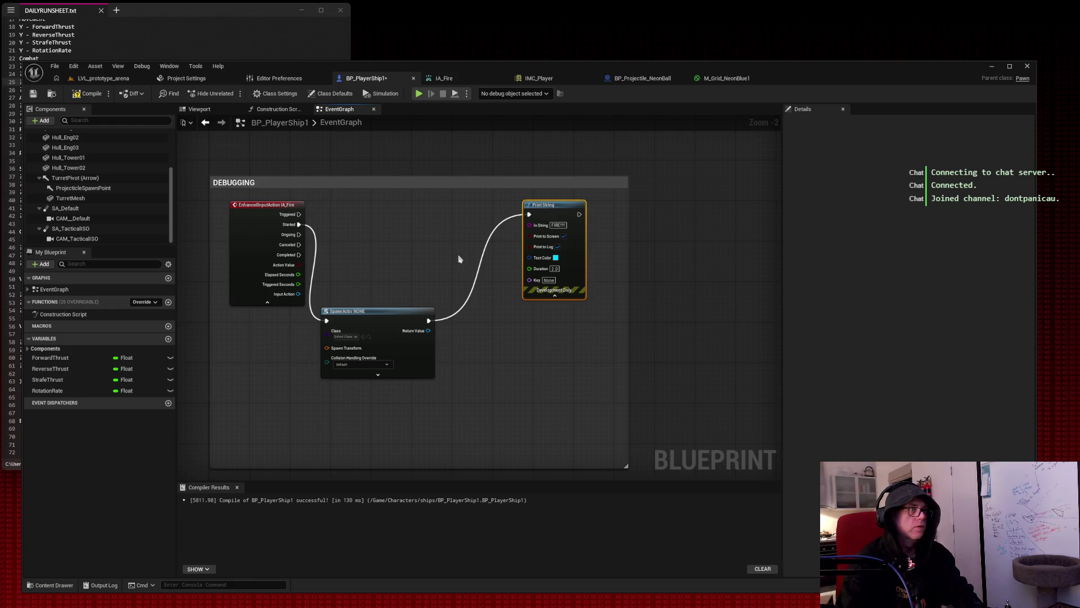
Rewire IA_Fire Started into the Spawn Actor node, leaving Print String disconnected.
{"action": "left_click", "coordinate": [317, 247], "text": "alt"}
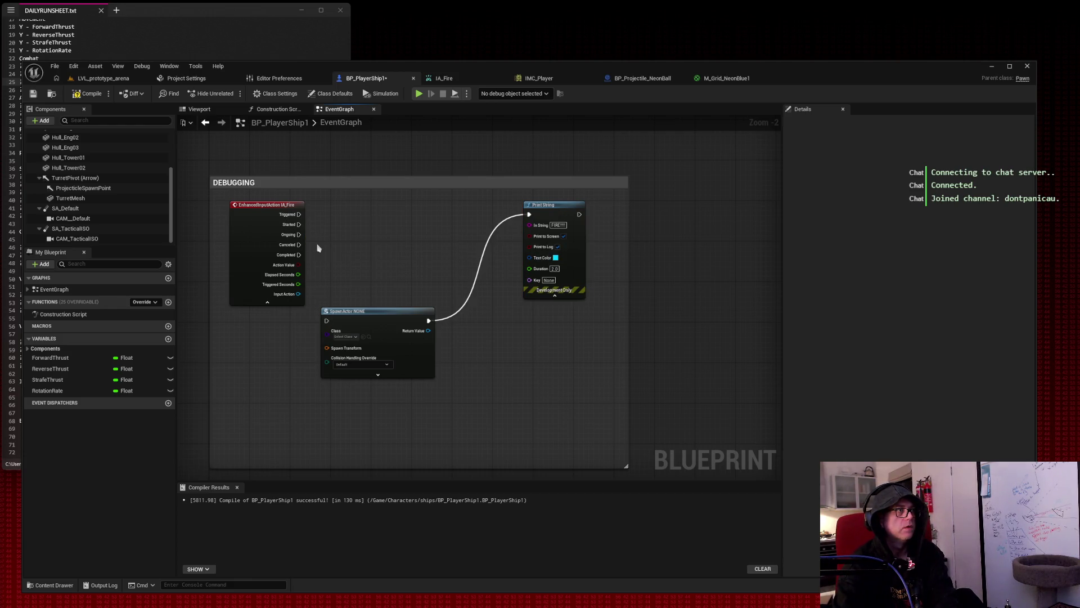
{"action": "left_click", "coordinate": [481, 265], "text": "alt"}
{"action": "left_click_drag", "start_coordinate": [299, 224], "coordinate": [541, 229]}
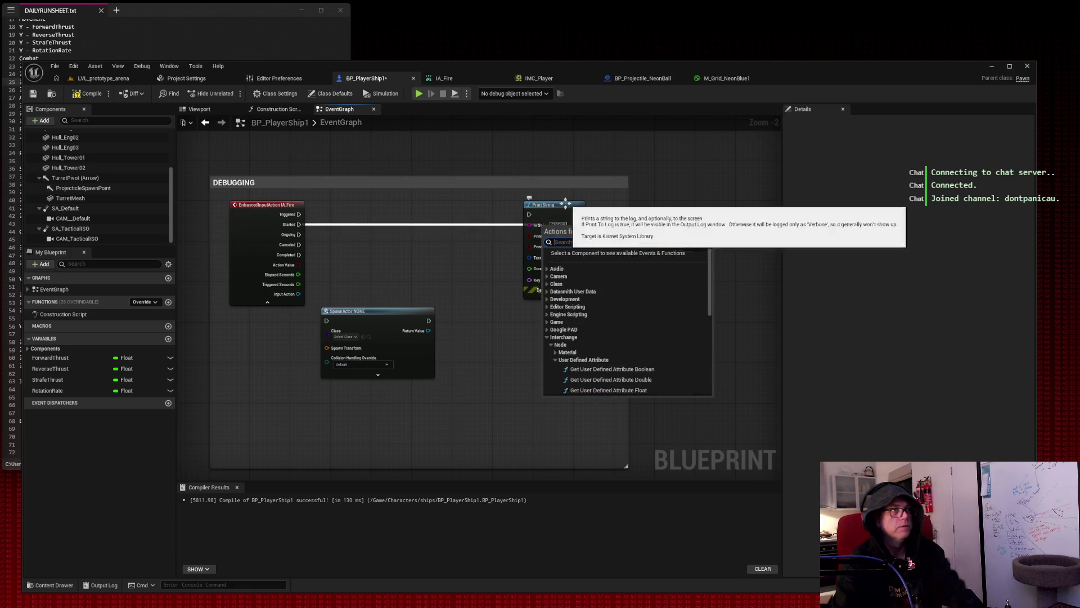
{"action": "left_click", "coordinate": [449, 214]}
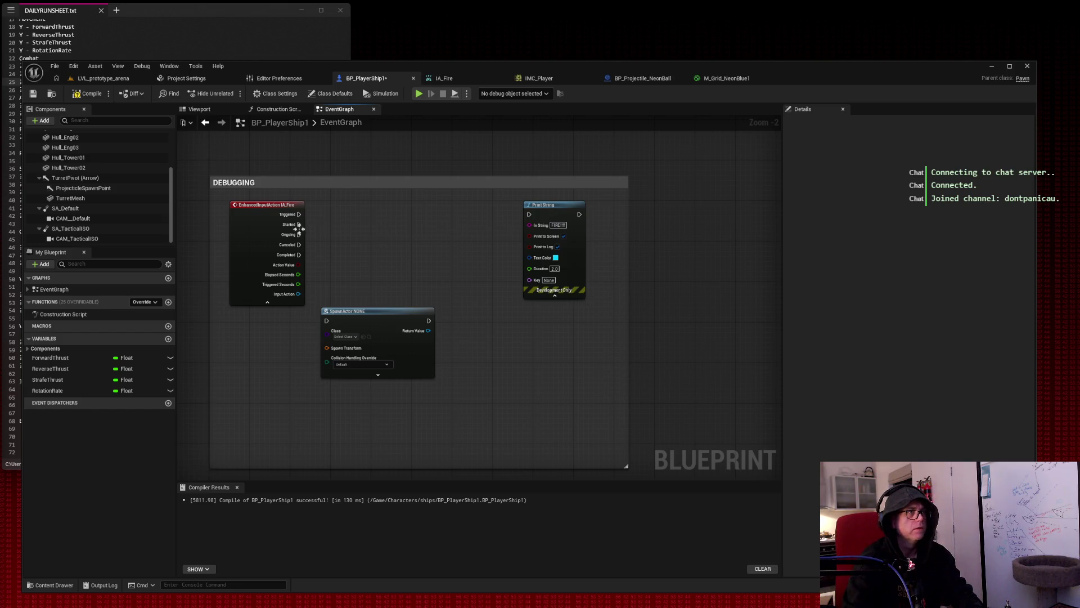
{"action": "left_click_drag", "start_coordinate": [299, 224], "coordinate": [574, 205]}
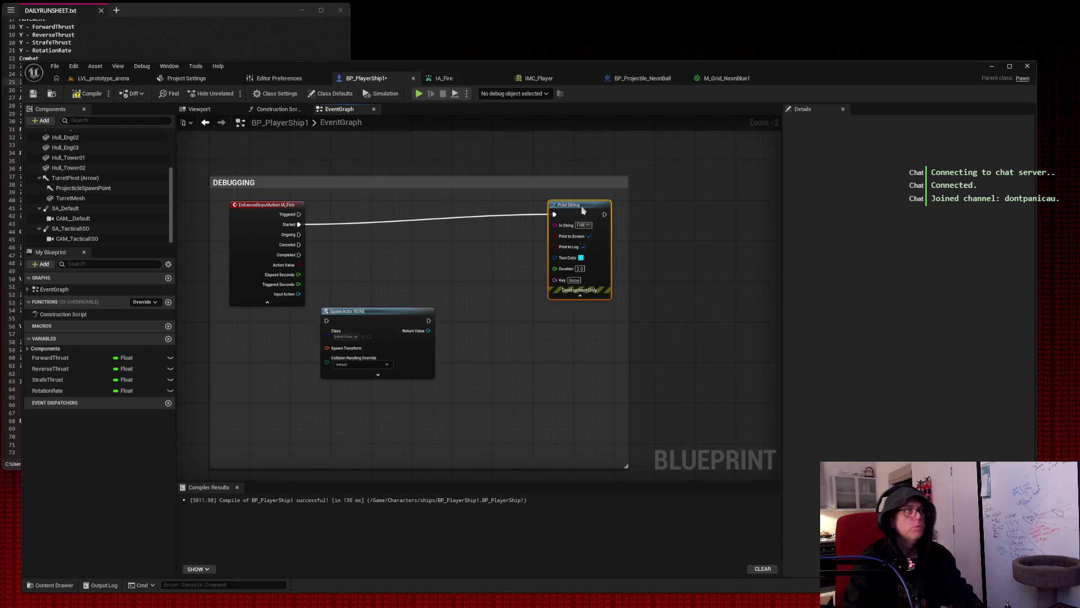
{"action": "left_click_drag", "start_coordinate": [383, 313], "coordinate": [419, 318]}
{"action": "left_click_drag", "start_coordinate": [298, 224], "coordinate": [363, 327]}
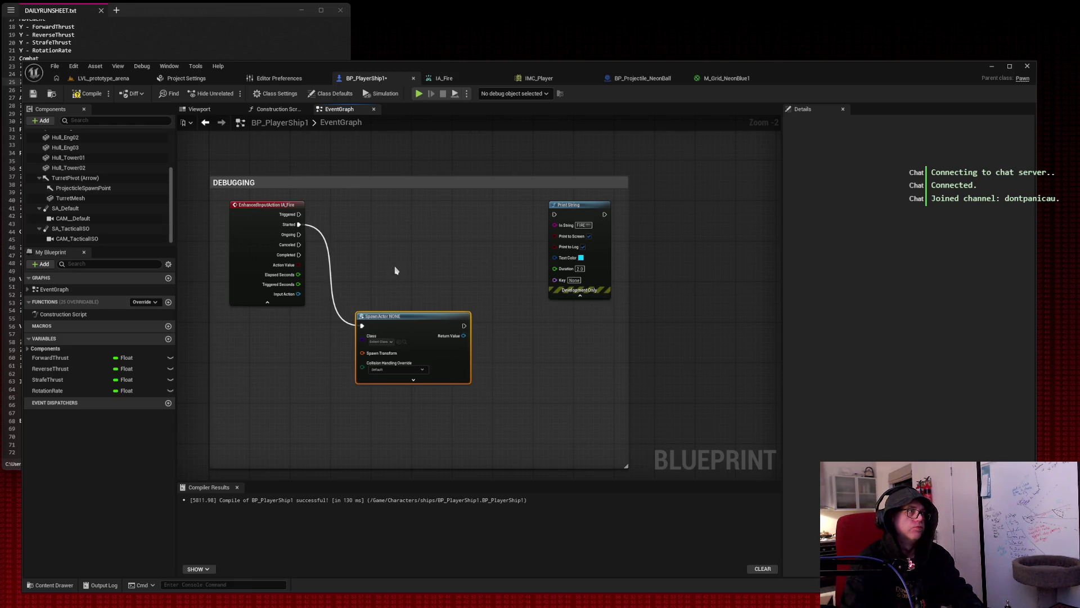
{"action": "left_click_drag", "start_coordinate": [417, 318], "coordinate": [417, 297]}
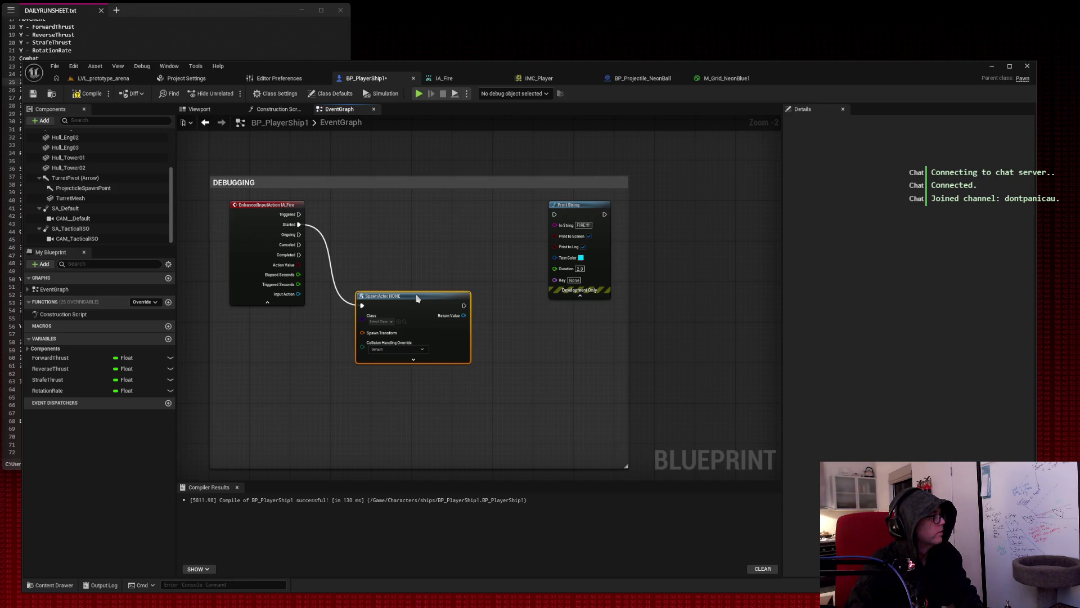
Search the Spawn Actor class picker for 'ia_fire' and 'fire', then clear the search.
{"action": "left_click", "coordinate": [390, 322]}
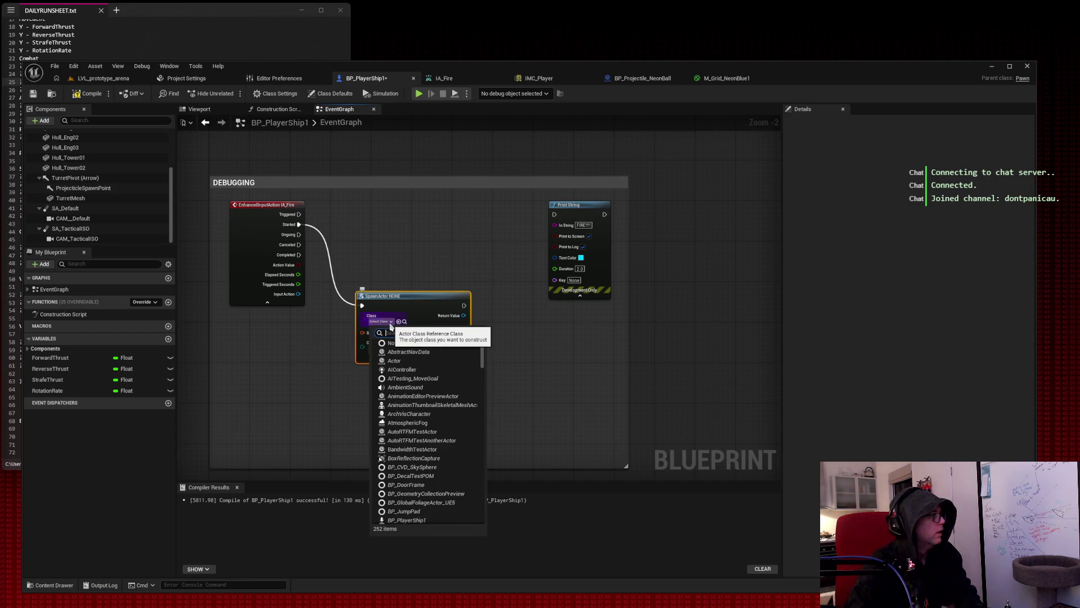
{"action": "type", "text": "ia_fire"}
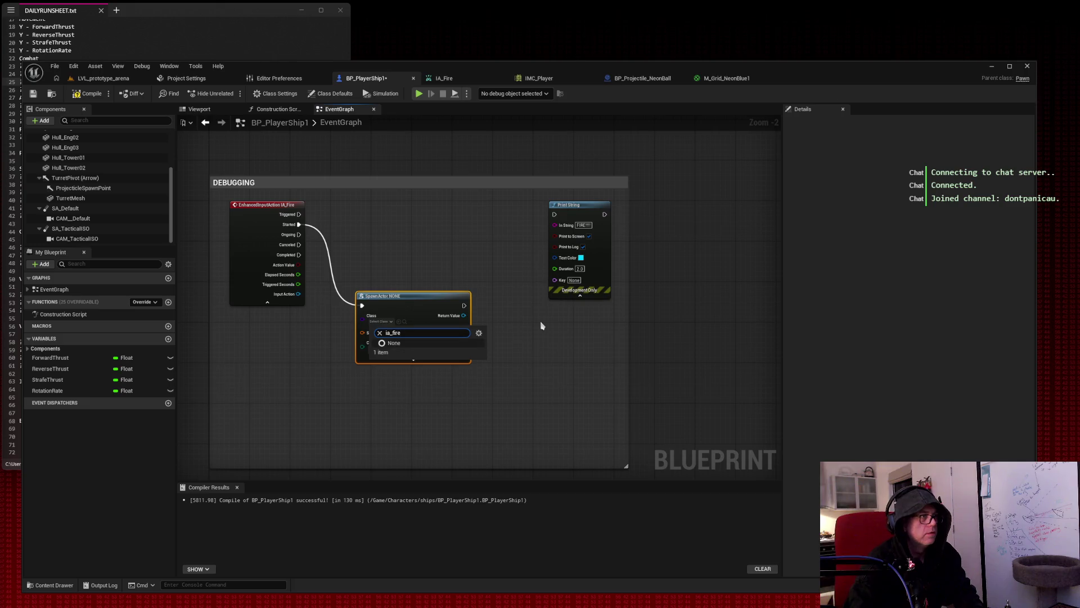
{"action": "key", "text": "ctrl+a"}
{"action": "key", "text": "BackSpace"}
{"action": "type", "text": "fuire"}
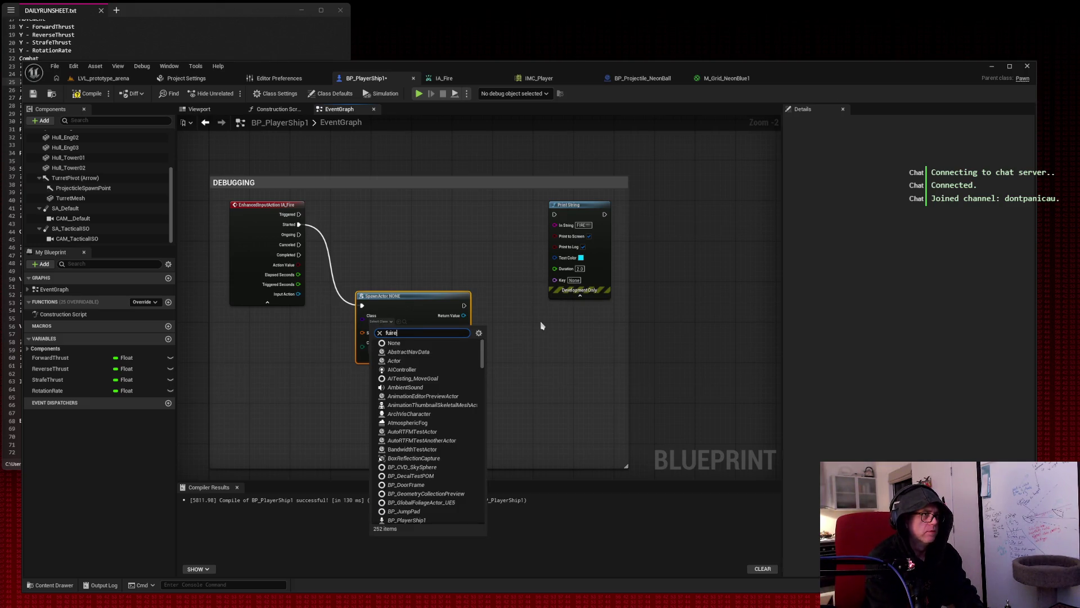
{"action": "key", "text": "BackSpace"}
{"action": "type", "text": "ire"}
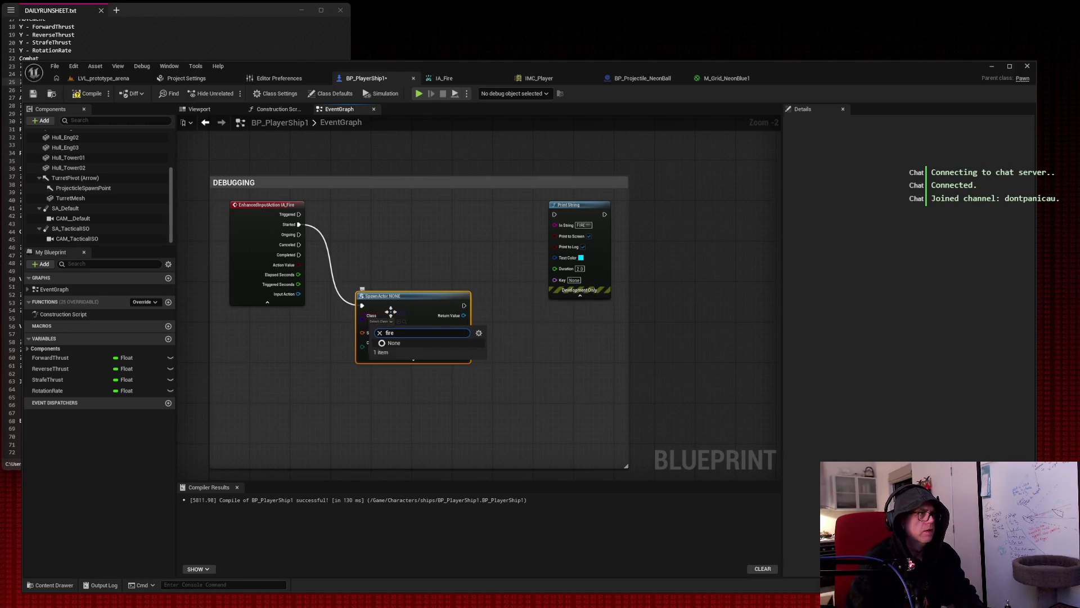
{"action": "left_click", "coordinate": [380, 332]}
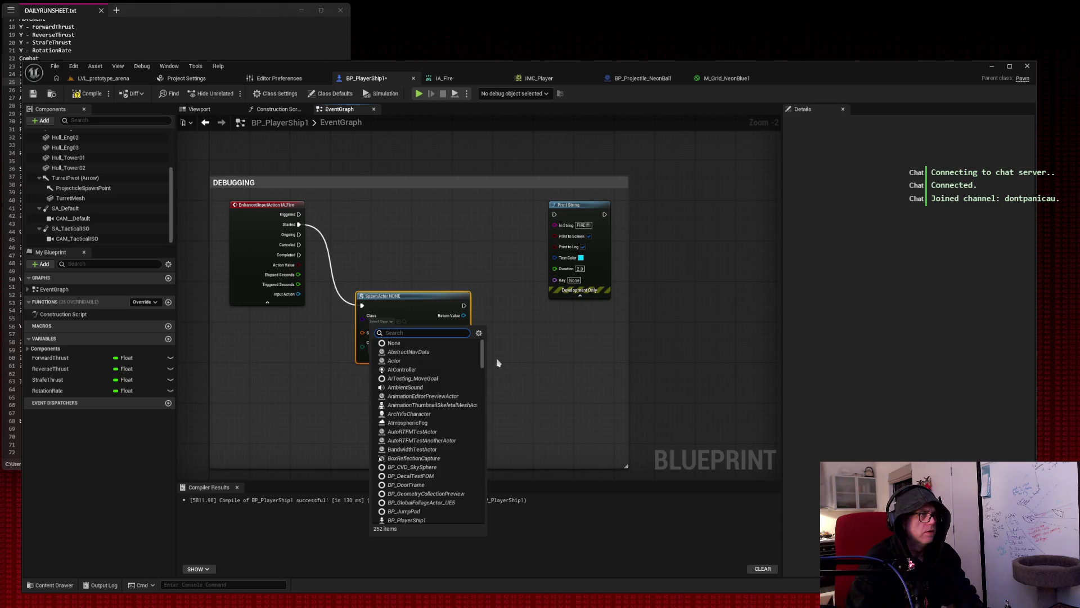
Set Spawn Actor's class to BP_PlayerShip1, chain it into Print String, and compile.
{"action": "left_click_drag", "start_coordinate": [482, 356], "coordinate": [482, 369]}
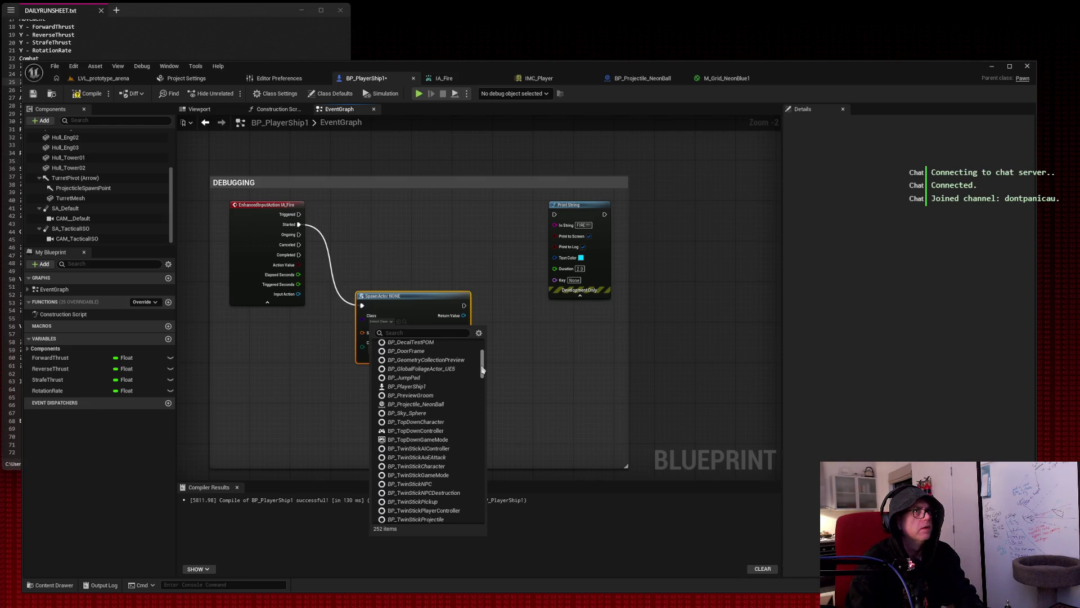
{"action": "left_click", "coordinate": [416, 386]}
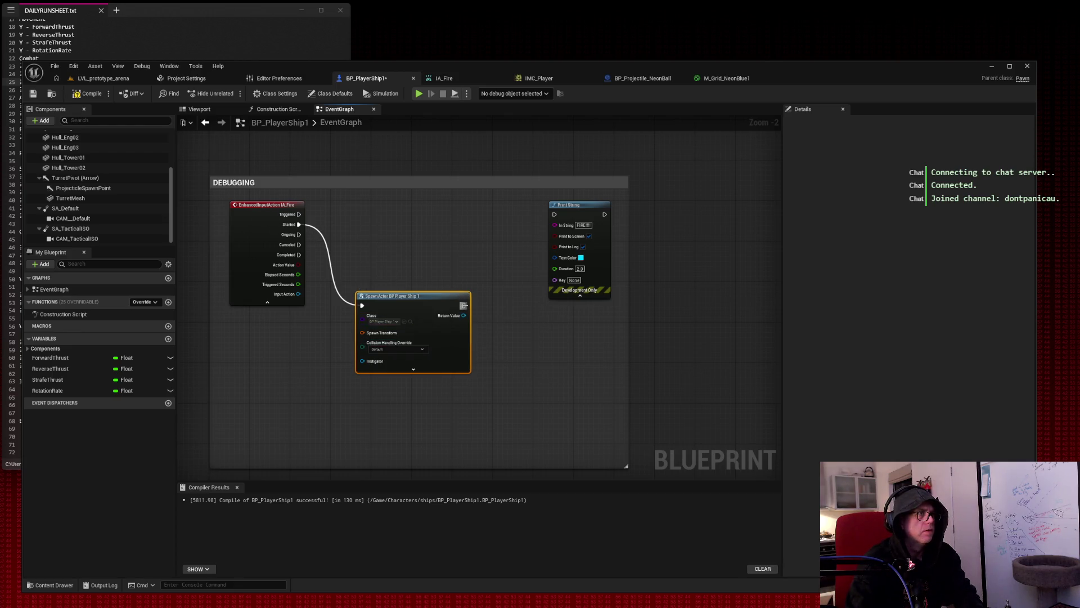
{"action": "mouse_move", "coordinate": [463, 306]}
{"action": "left_mouse_down"}
{"action": "mouse_move", "coordinate": [514, 220]}
{"action": "mouse_move", "coordinate": [555, 215]}
{"action": "left_mouse_up"}
{"action": "left_click", "coordinate": [87, 93]}
{"action": "left_click", "coordinate": [108, 81]}
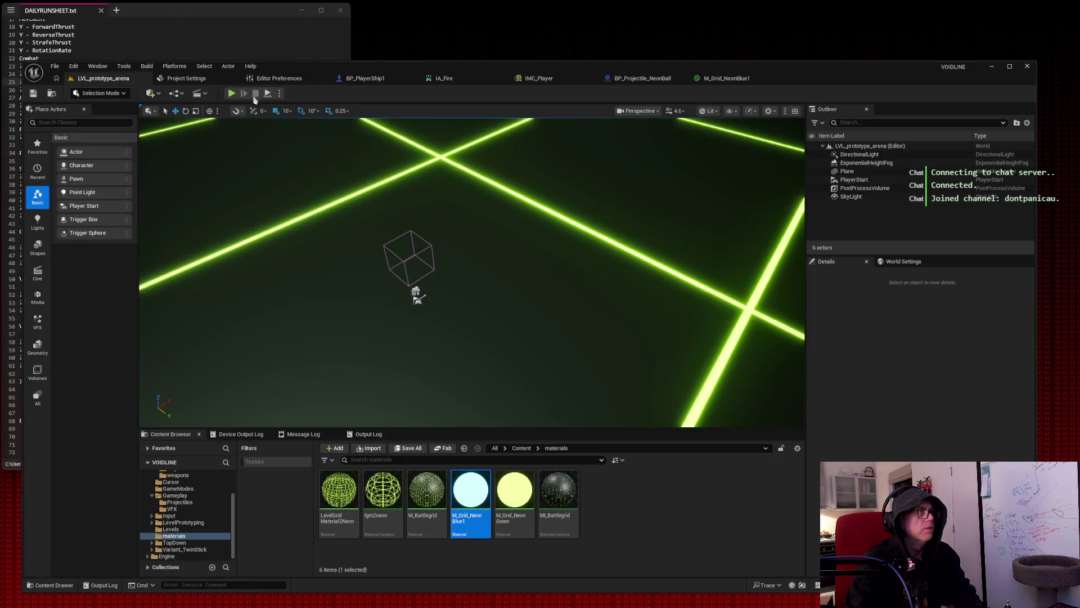
{"action": "left_click", "coordinate": [231, 94]}
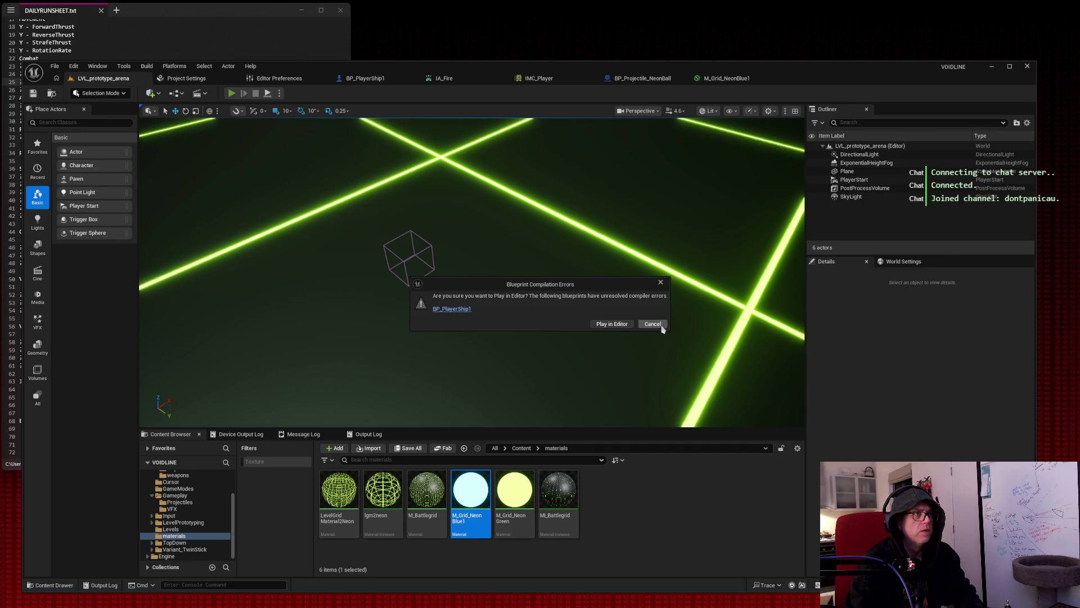
{"action": "left_click", "coordinate": [652, 324]}
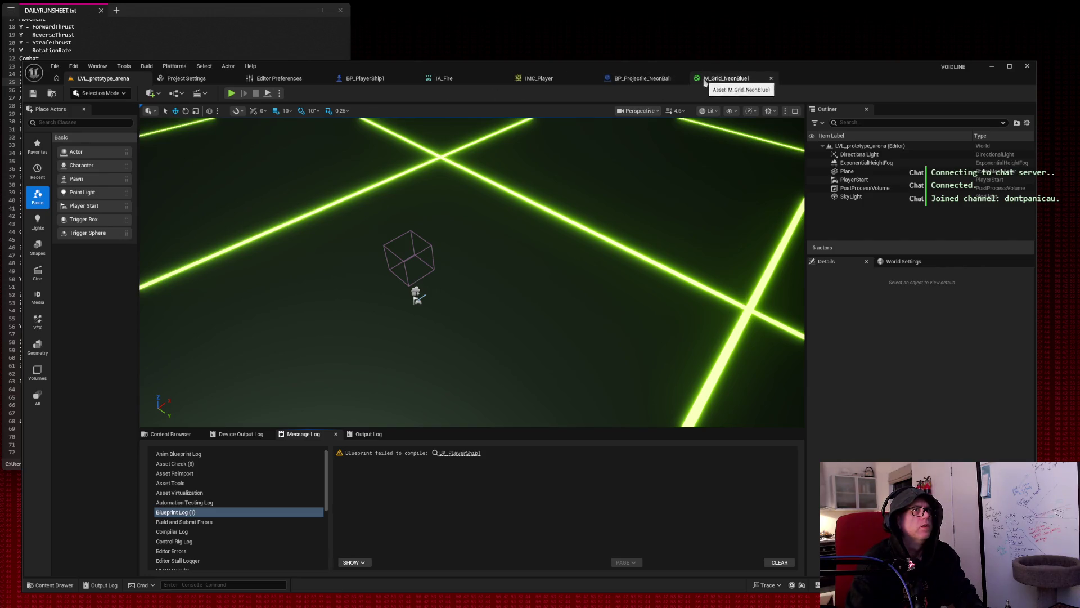
{"action": "left_click", "coordinate": [697, 83]}
{"action": "left_click", "coordinate": [641, 78]}
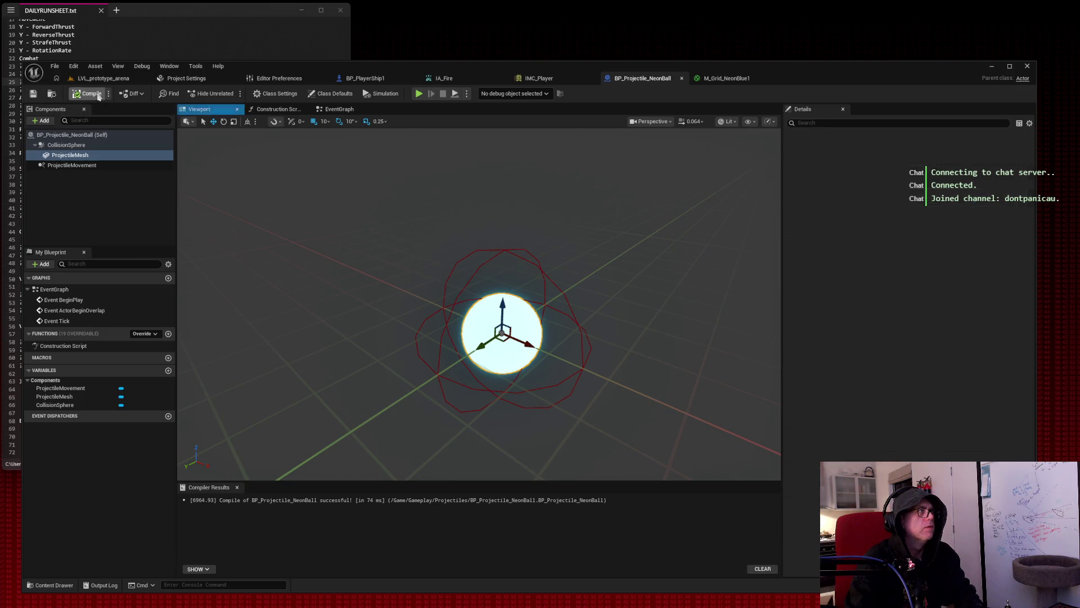
{"action": "left_click", "coordinate": [536, 80]}
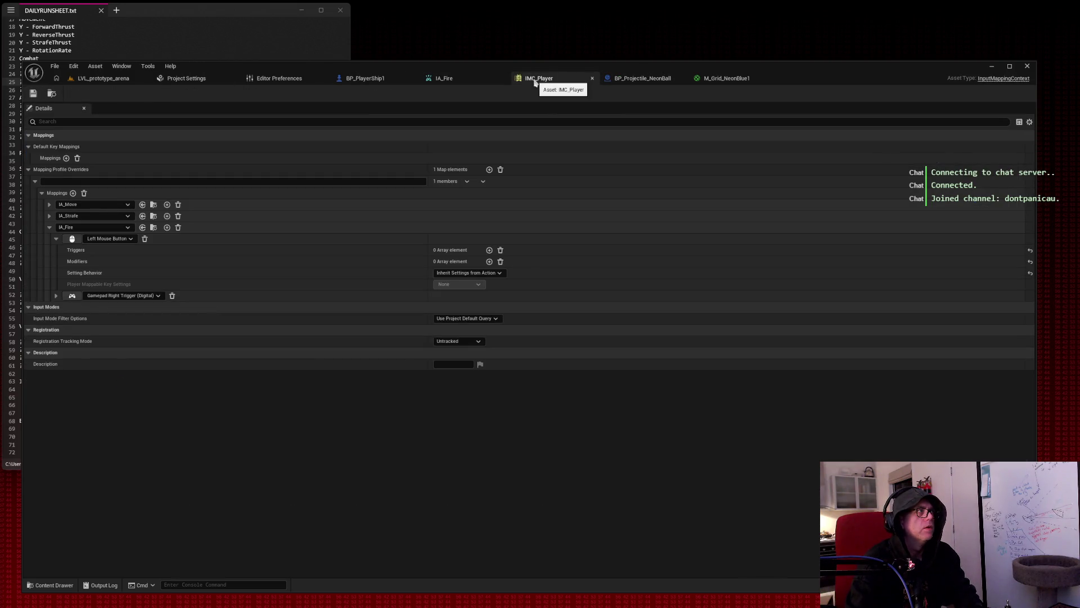
{"action": "left_click", "coordinate": [443, 78]}
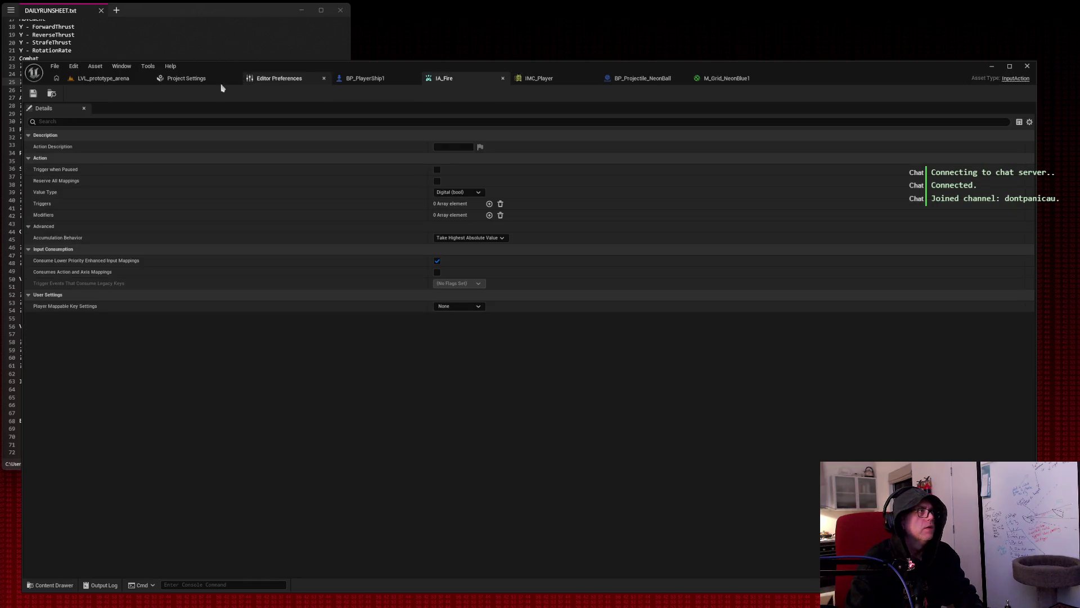
{"action": "left_click", "coordinate": [365, 78]}
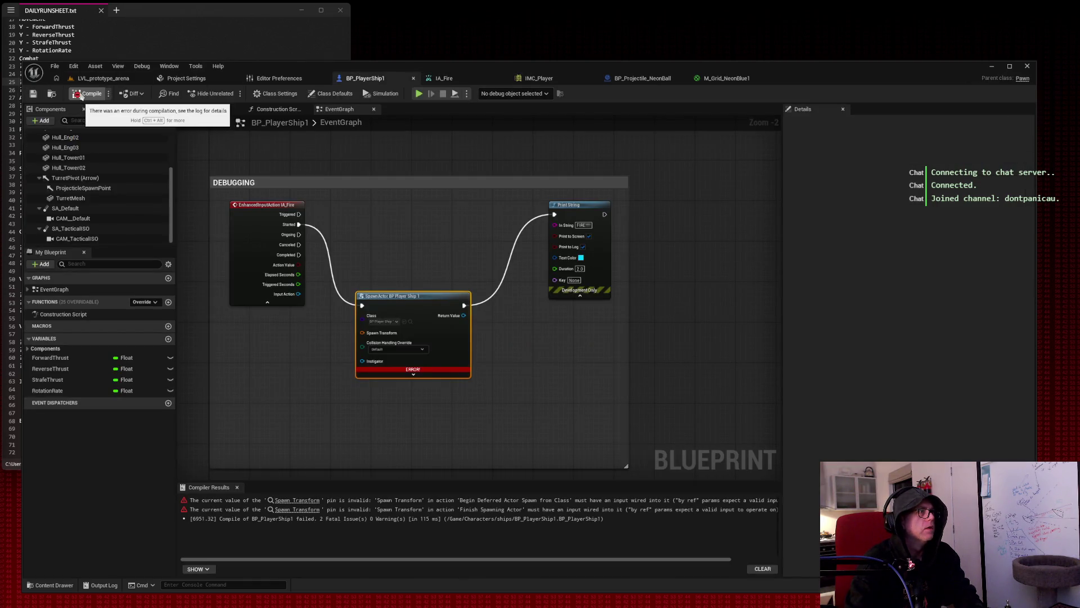
Undo the recent Spawn Actor changes and delete the old Spawn Actor node.
{"action": "left_click", "coordinate": [414, 374]}
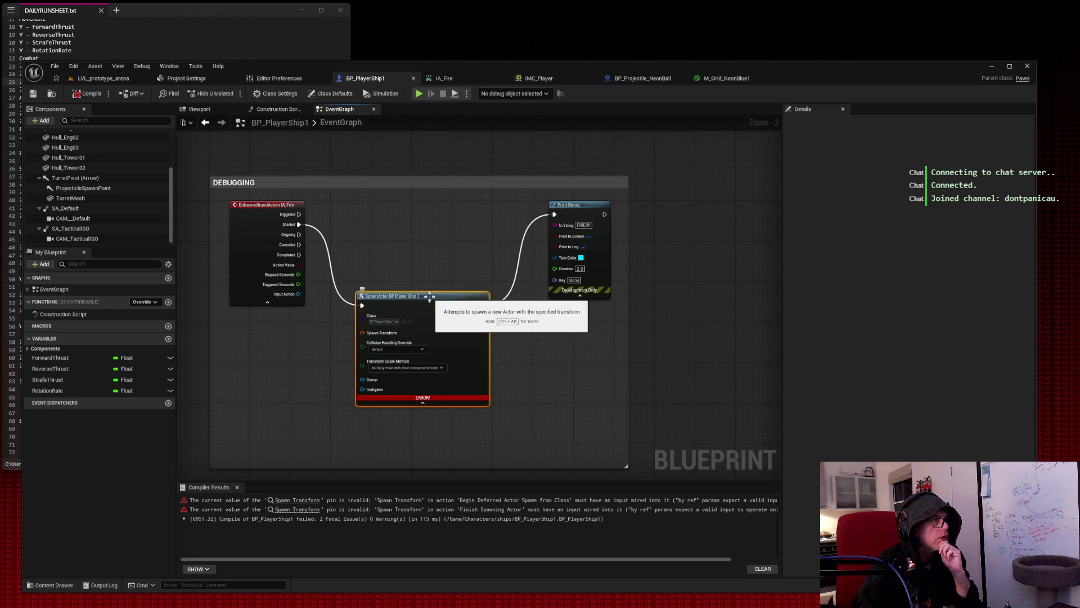
{"action": "key", "text": "ctrl+z"}
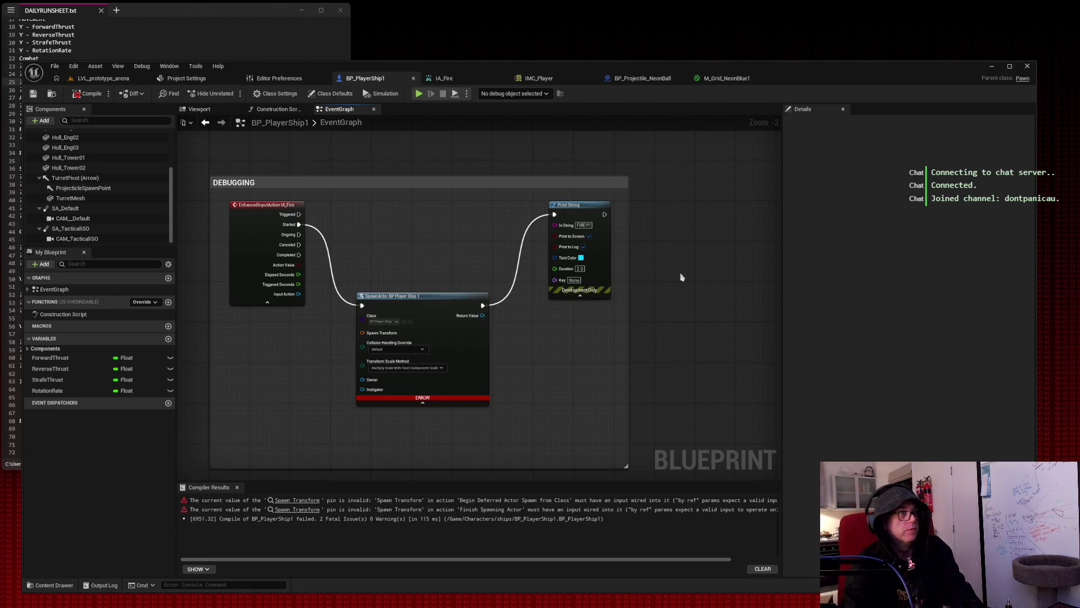
{"action": "key", "text": "ctrl+z"}
{"action": "key", "text": "ctrl+z"}
{"action": "key", "text": "ctrl+z"}
{"action": "key", "text": "ctrl+z"}
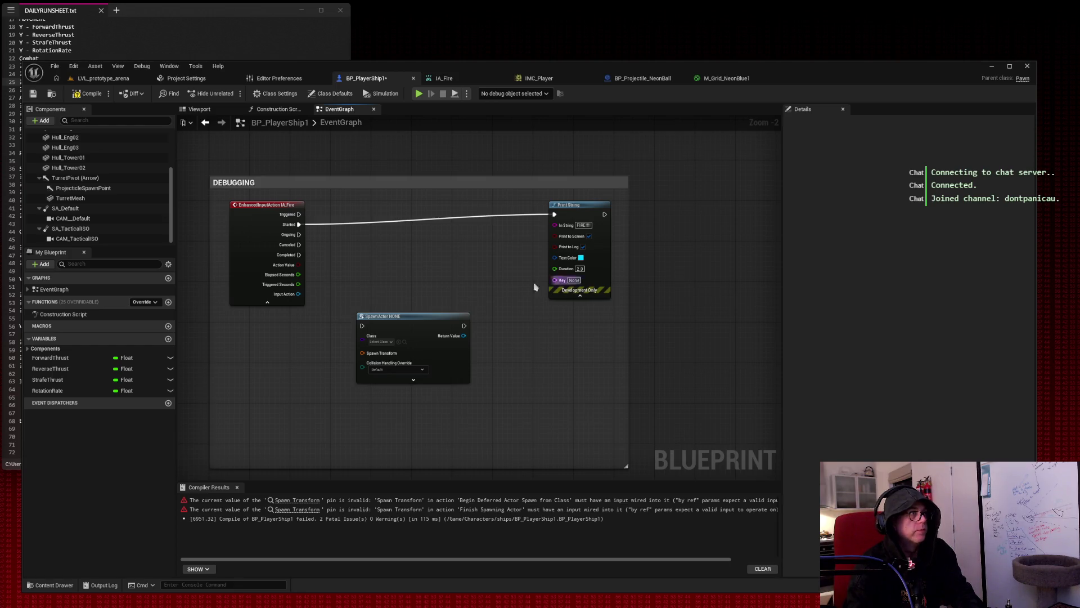
{"action": "left_click_drag", "start_coordinate": [336, 278], "coordinate": [483, 385]}
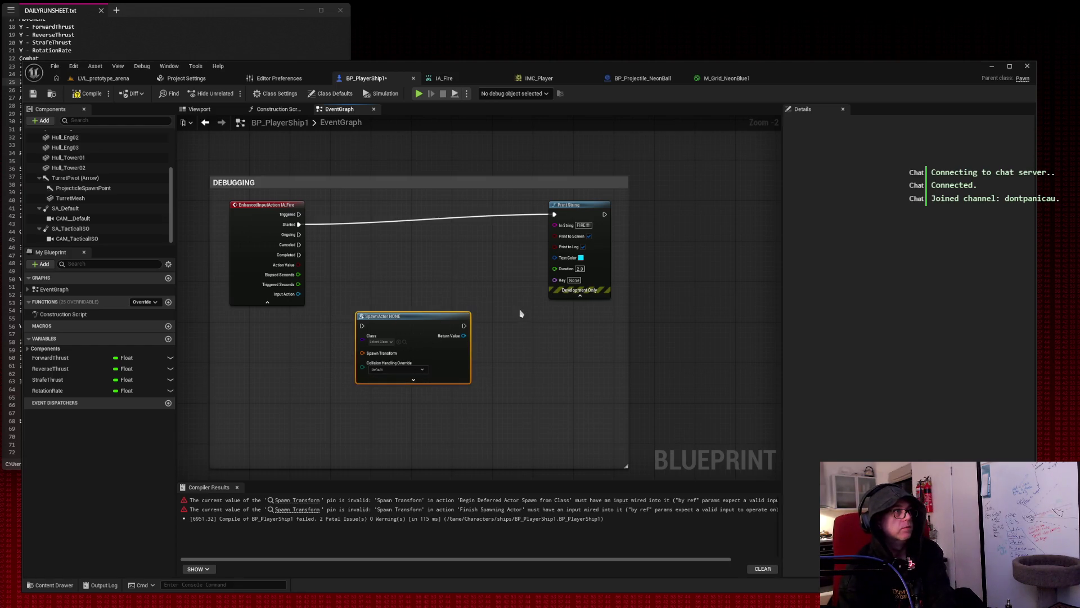
{"action": "key", "text": "Delete"}
Duplicate the IA_Fire event below the original and wire a new Spawn Actor from Class to its Started pin.
{"action": "left_click", "coordinate": [252, 213]}
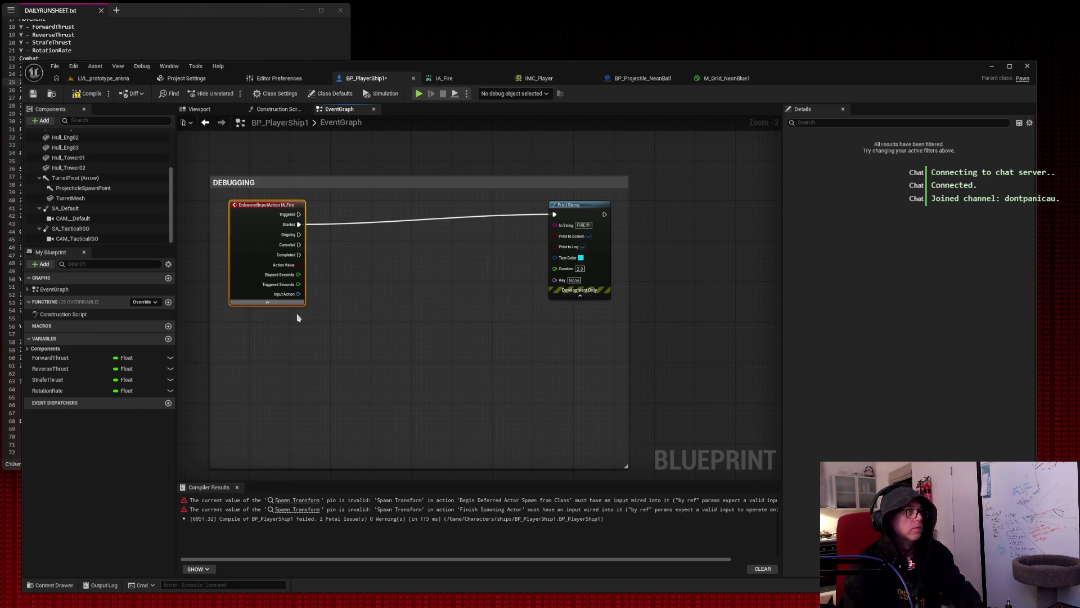
{"action": "key", "text": "ctrl+c"}
{"action": "key", "text": "ctrl+v"}
{"action": "mouse_move", "coordinate": [344, 341]}
{"action": "left_mouse_down"}
{"action": "mouse_move", "coordinate": [264, 326]}
{"action": "mouse_move", "coordinate": [413, 334]}
{"action": "left_mouse_up"}
{"action": "left_click", "coordinate": [268, 349]}
{"action": "type", "text": "spawn actor"}
{"action": "key", "text": "Return"}
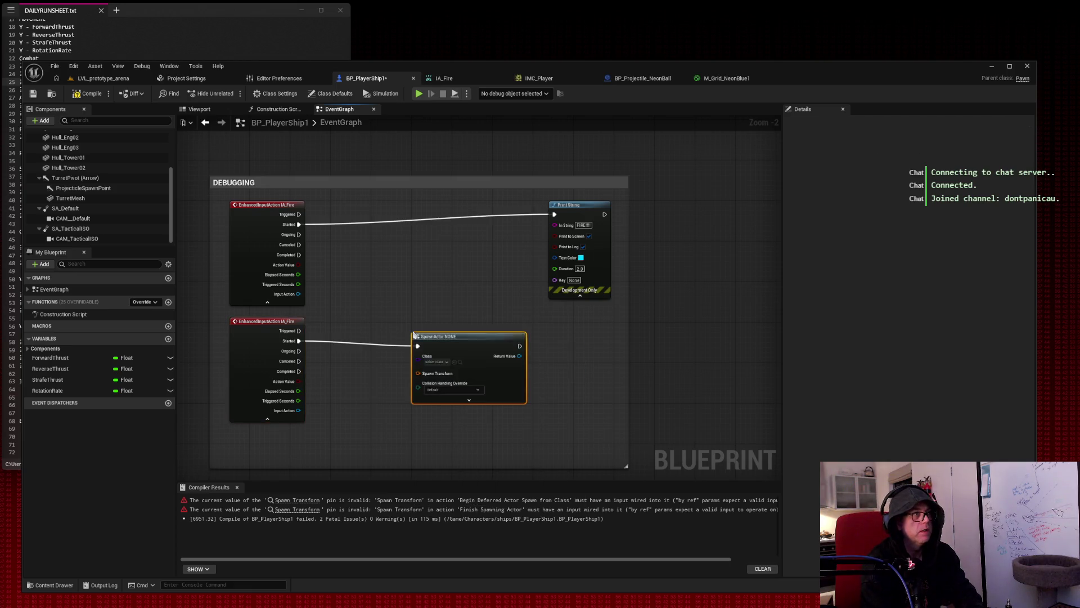
{"action": "left_click_drag", "start_coordinate": [465, 339], "coordinate": [394, 323]}
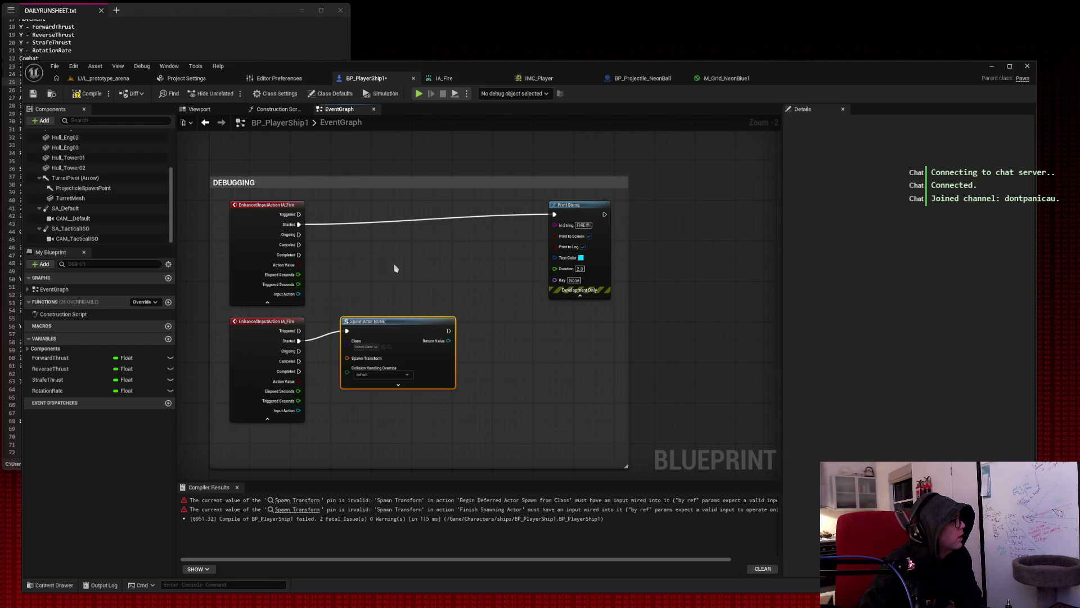
Set the Spawn Actor node's class to BP_Projectile_NeonBall by searching 'neon'.
{"action": "left_click", "coordinate": [371, 346]}
{"action": "type", "text": "neon"}
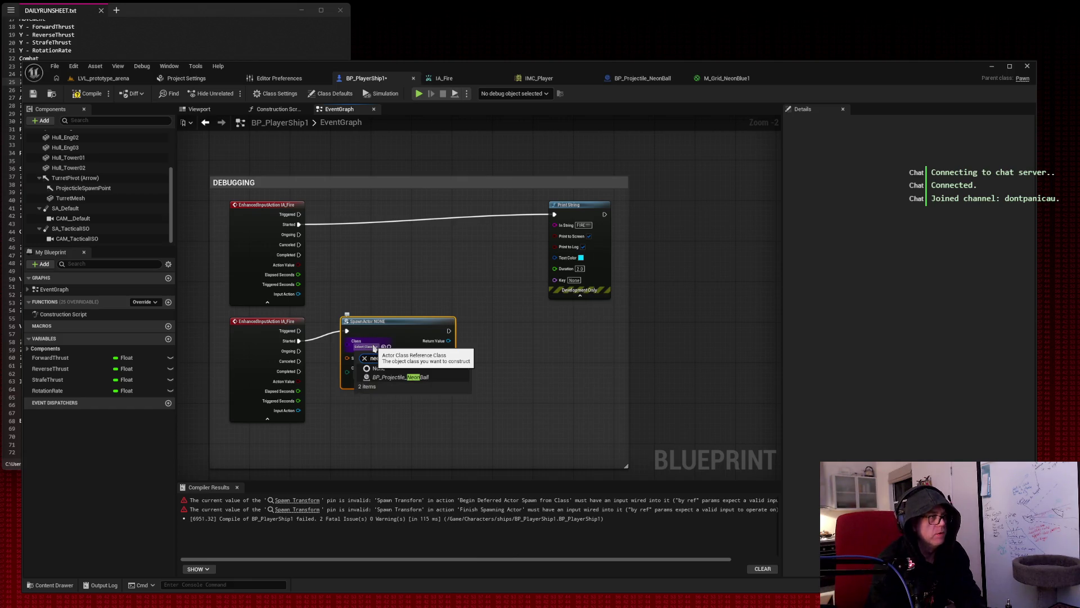
{"action": "key", "text": "Return"}
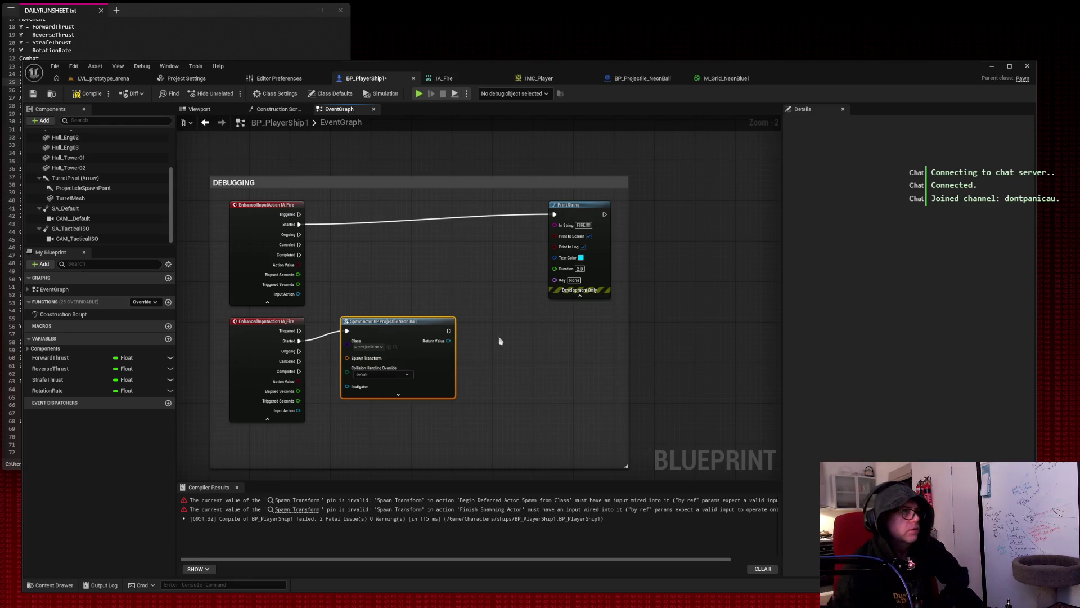
Keep Default collision handling, expand the advanced pins and leave the transform scale method unchanged.
{"action": "left_click", "coordinate": [398, 375]}
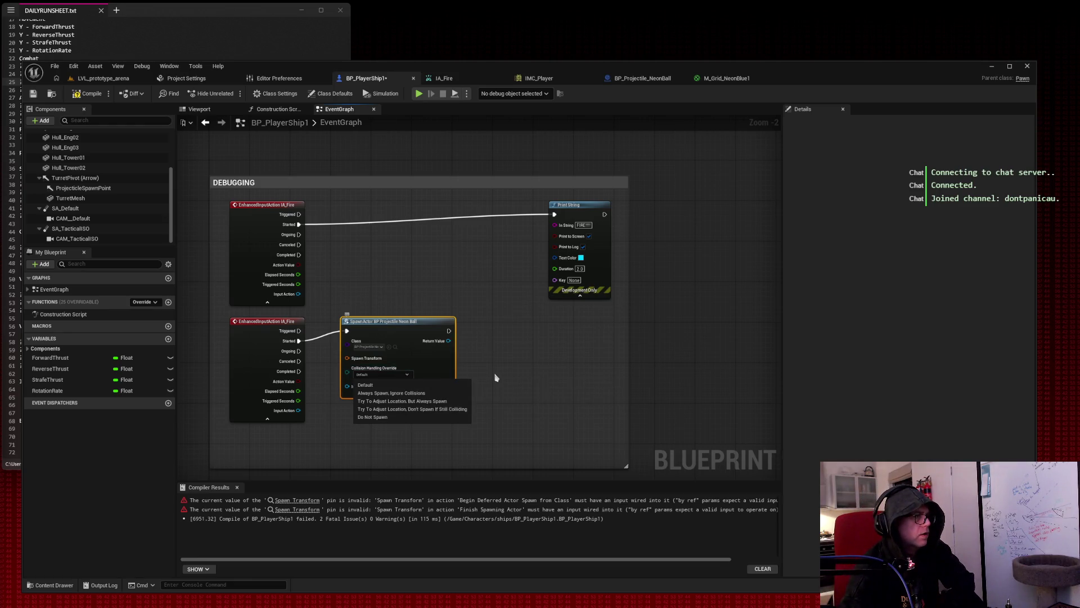
{"action": "left_click", "coordinate": [411, 374]}
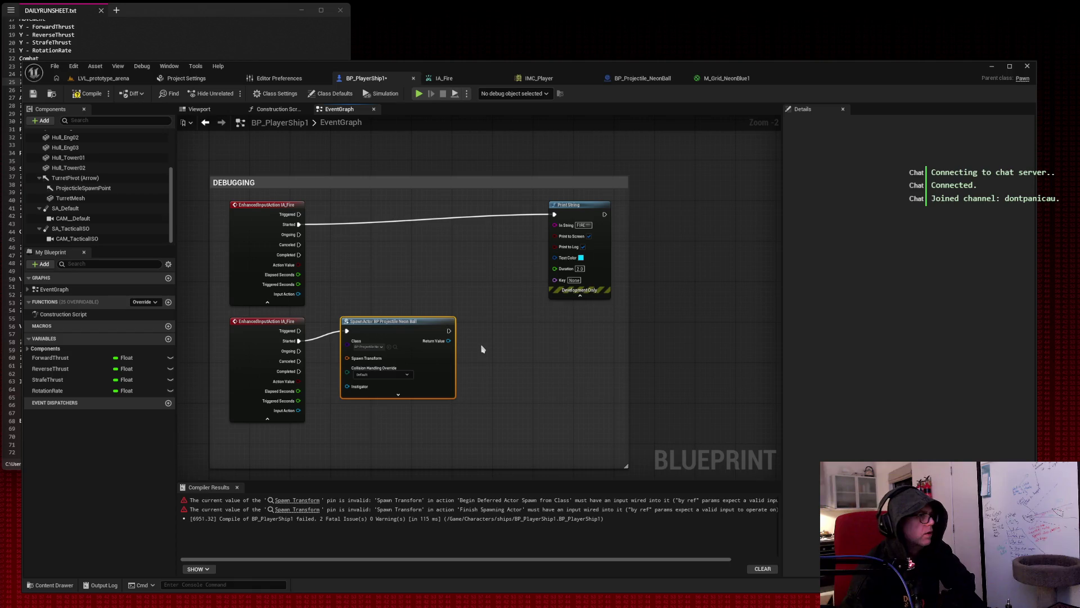
{"action": "left_click", "coordinate": [399, 394]}
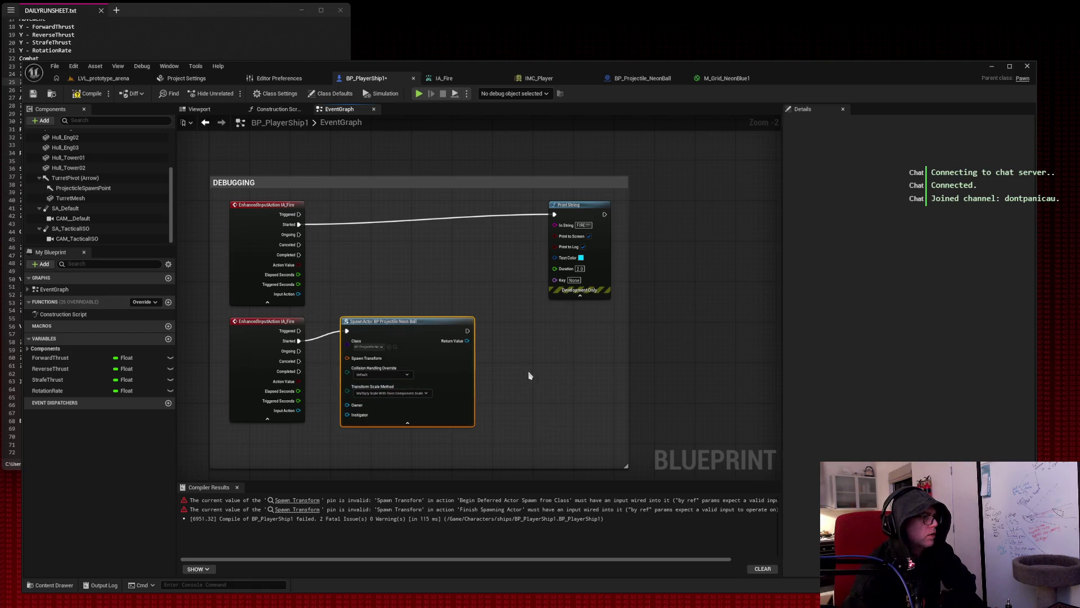
{"action": "left_click", "coordinate": [427, 393]}
{"action": "left_click", "coordinate": [419, 393]}
{"action": "left_click", "coordinate": [417, 394]}
{"action": "left_click", "coordinate": [488, 386]}
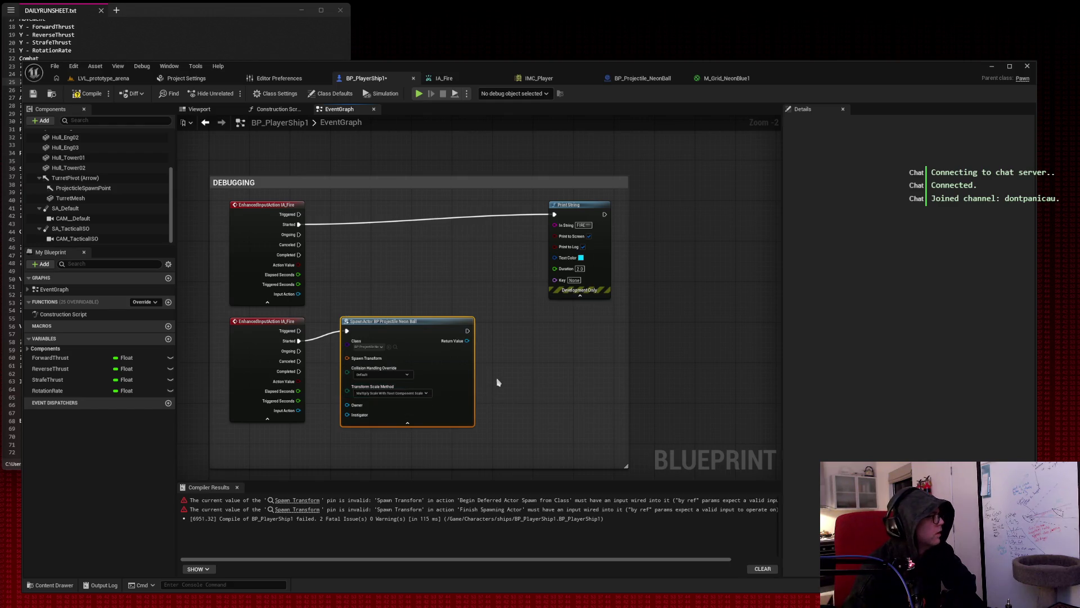
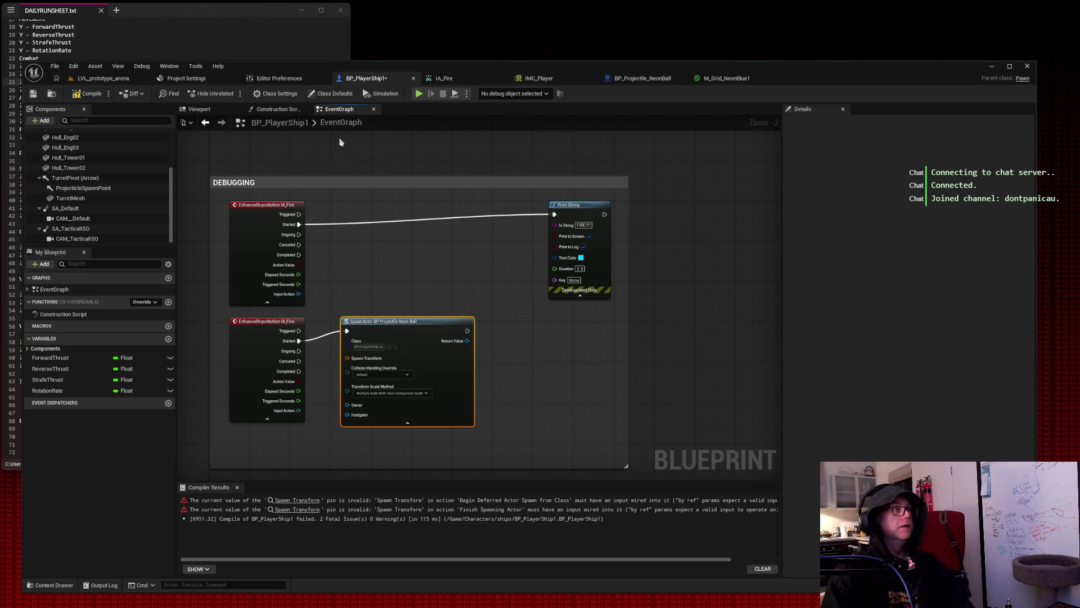
Screenshot the DEBUGGING area, delete the second IA_Fire event, and wire the first IA_Fire's Triggered pin into SpawnActor.
{"action": "key", "text": "super+shift+s"}
{"action": "left_click_drag", "start_coordinate": [205, 160], "coordinate": [677, 475]}
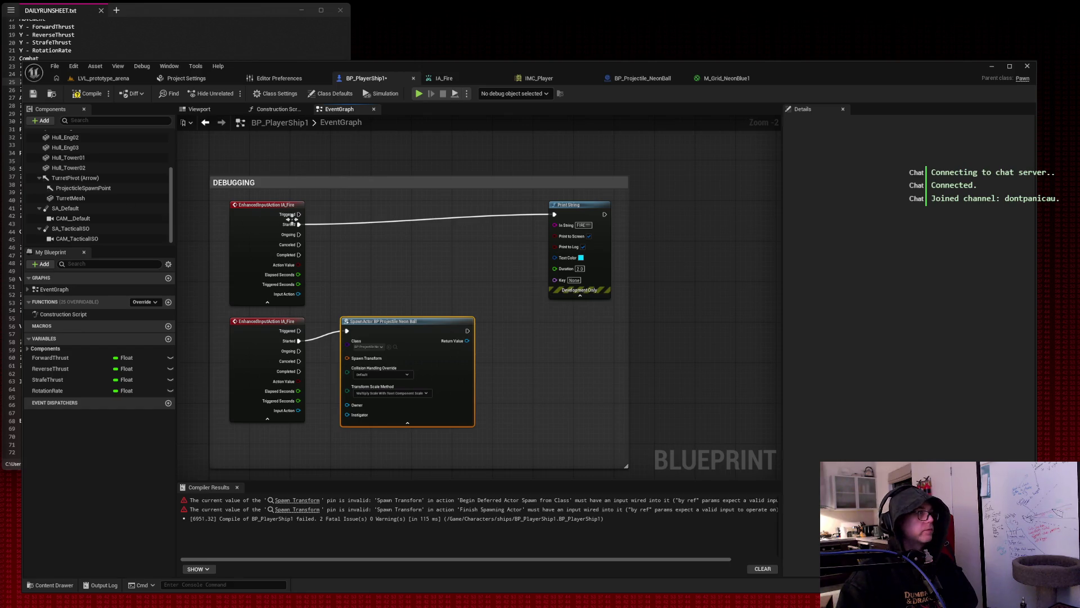
{"action": "left_click", "coordinate": [265, 316]}
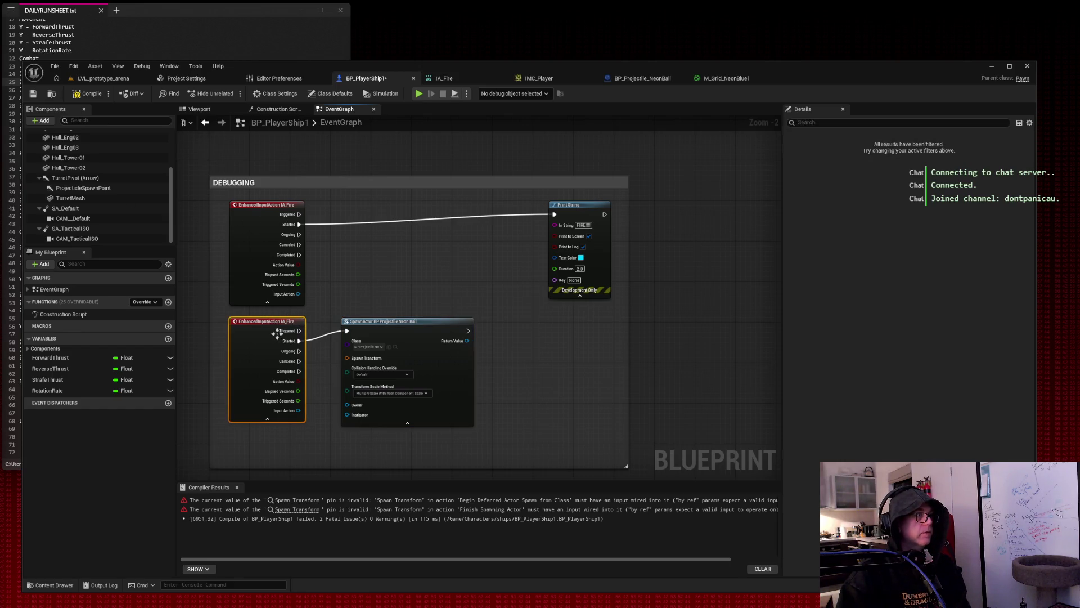
{"action": "key", "text": "Delete"}
{"action": "mouse_move", "coordinate": [299, 215]}
{"action": "left_mouse_down"}
{"action": "mouse_move", "coordinate": [367, 254]}
{"action": "mouse_move", "coordinate": [346, 333]}
{"action": "mouse_move", "coordinate": [396, 290]}
{"action": "left_mouse_up"}
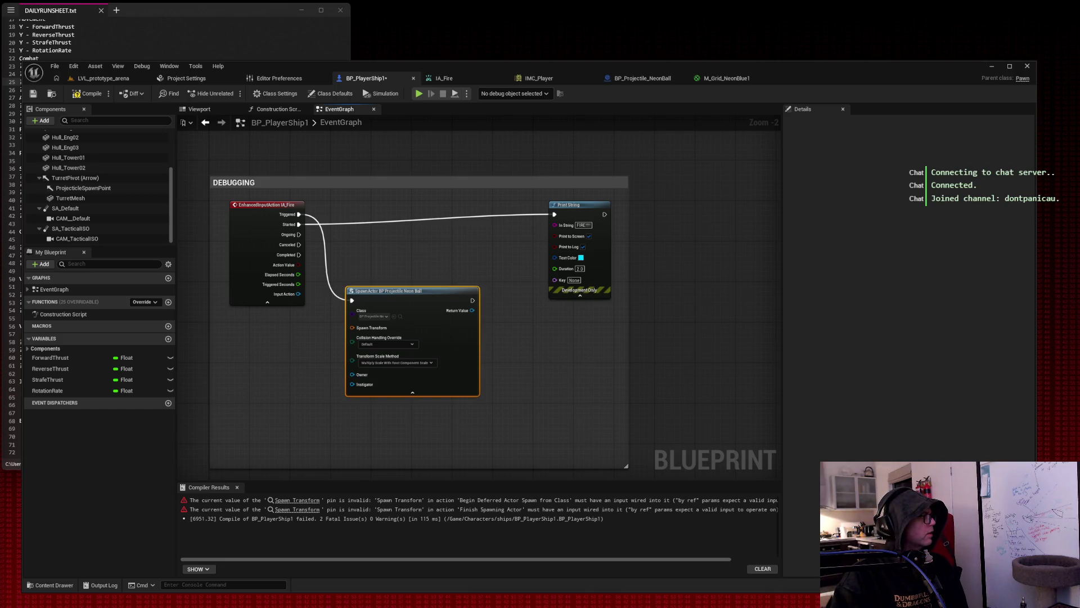
{"action": "left_click", "coordinate": [111, 192]}
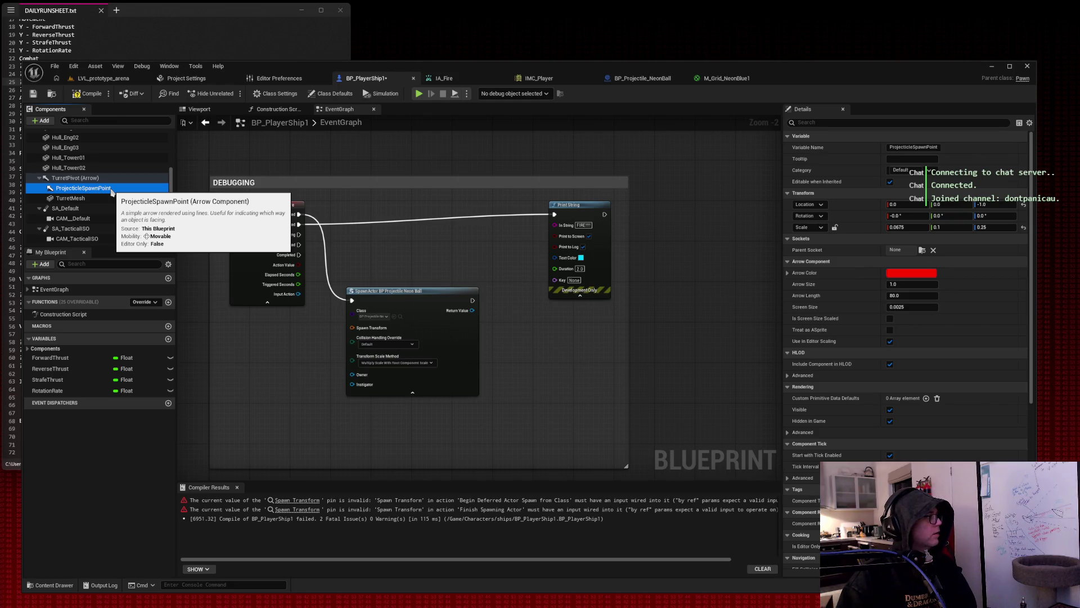
Drag ProjecticleSpawnPoint getters into the graph from the Components panel.
{"action": "left_click_drag", "start_coordinate": [111, 192], "coordinate": [253, 377]}
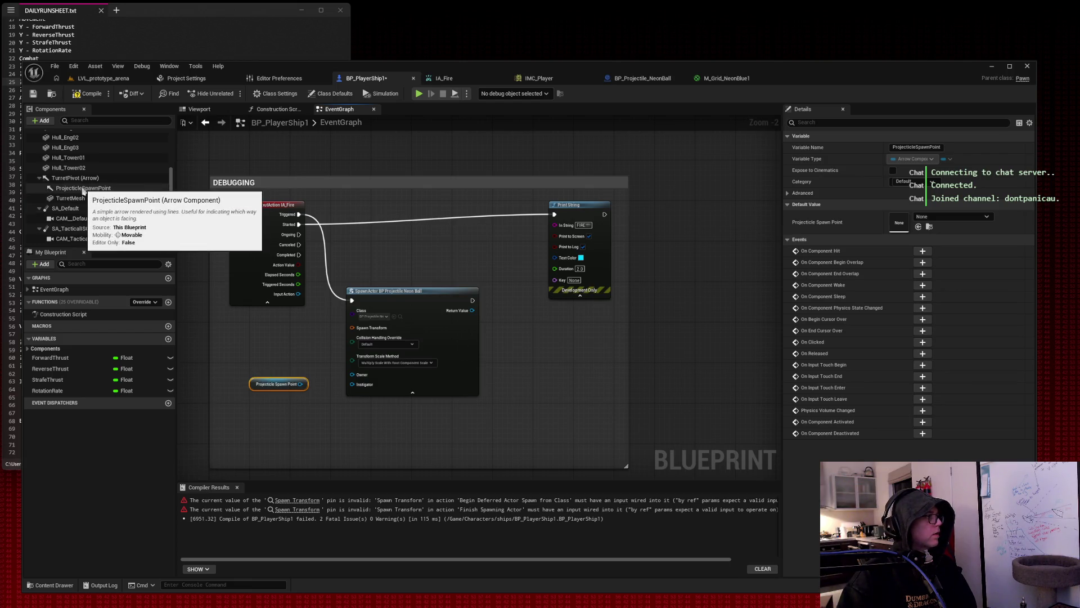
{"action": "left_click", "coordinate": [84, 190]}
{"action": "mouse_move", "coordinate": [83, 191]}
{"action": "left_mouse_down"}
{"action": "mouse_move", "coordinate": [85, 216]}
{"action": "mouse_move", "coordinate": [107, 190]}
{"action": "mouse_move", "coordinate": [249, 168]}
{"action": "left_mouse_up"}
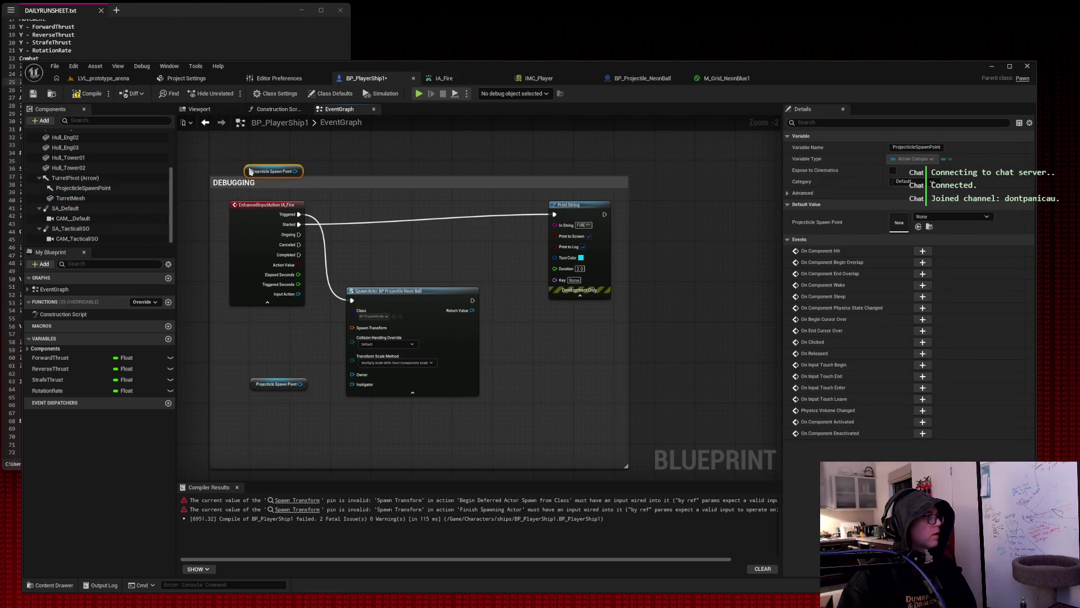
{"action": "right_click", "coordinate": [237, 161]}
{"action": "type", "text": "get"}
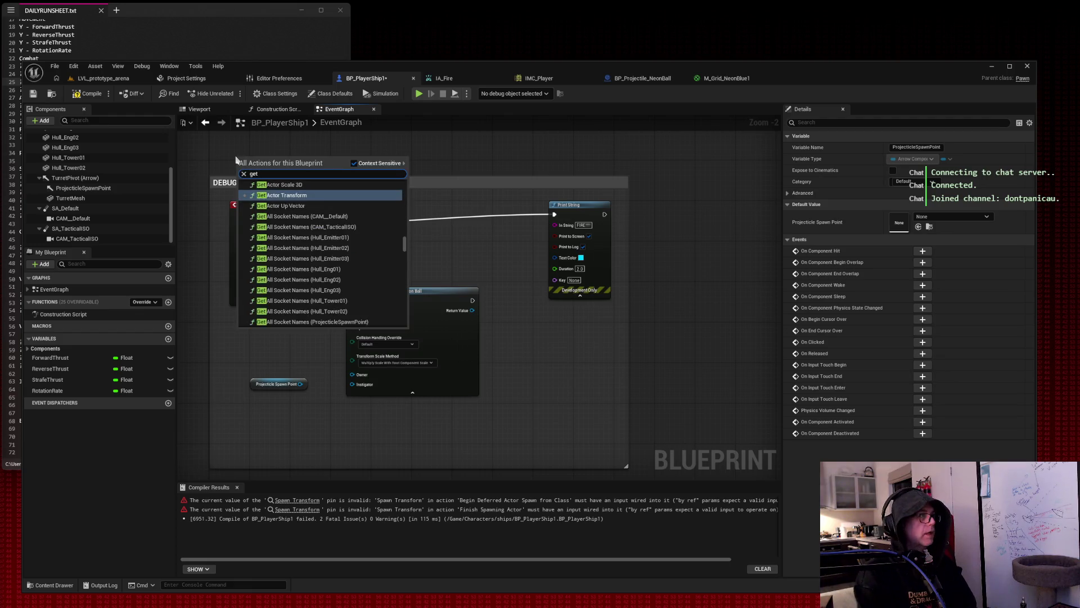
{"action": "type", "text": " p"}
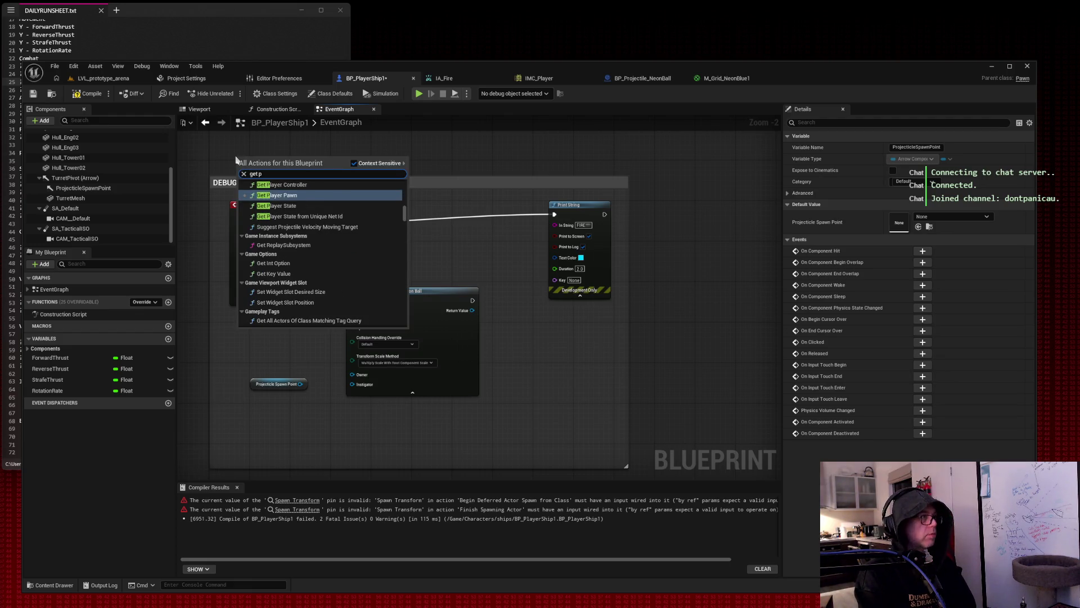
{"action": "type", "text": "rojecti"}
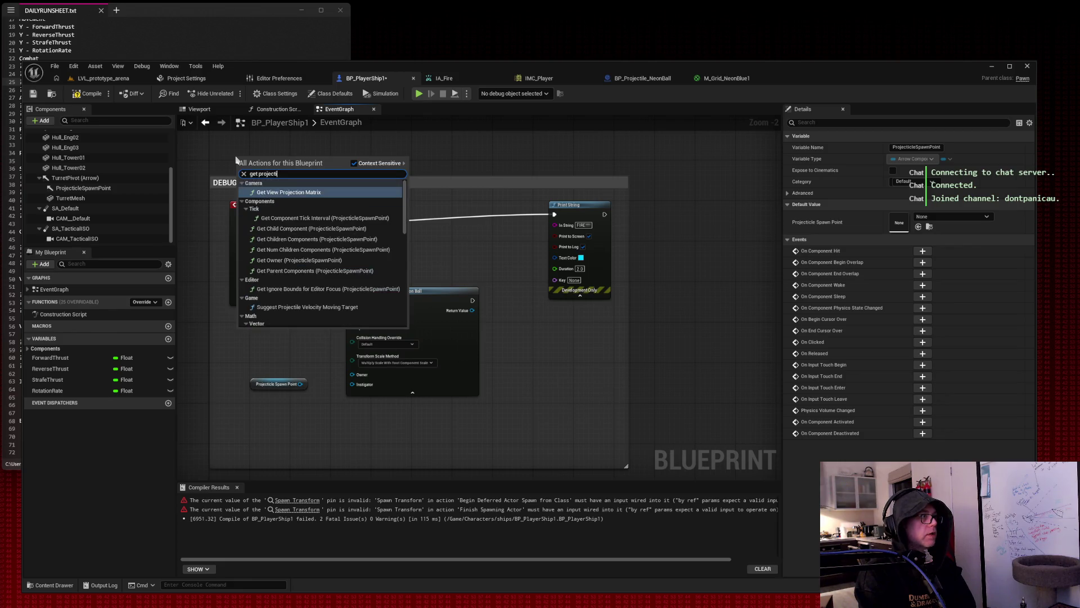
{"action": "type", "text": "le"}
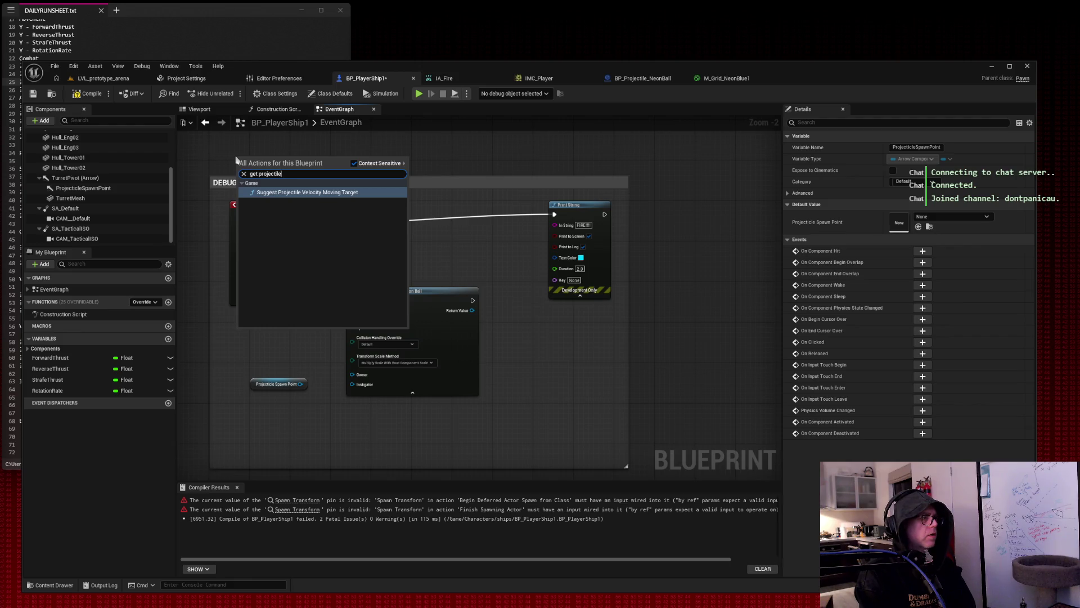
{"action": "key", "text": "BackSpace"}
{"action": "key", "text": "BackSpace"}
{"action": "key", "text": "BackSpace"}
{"action": "left_click", "coordinate": [232, 169]}
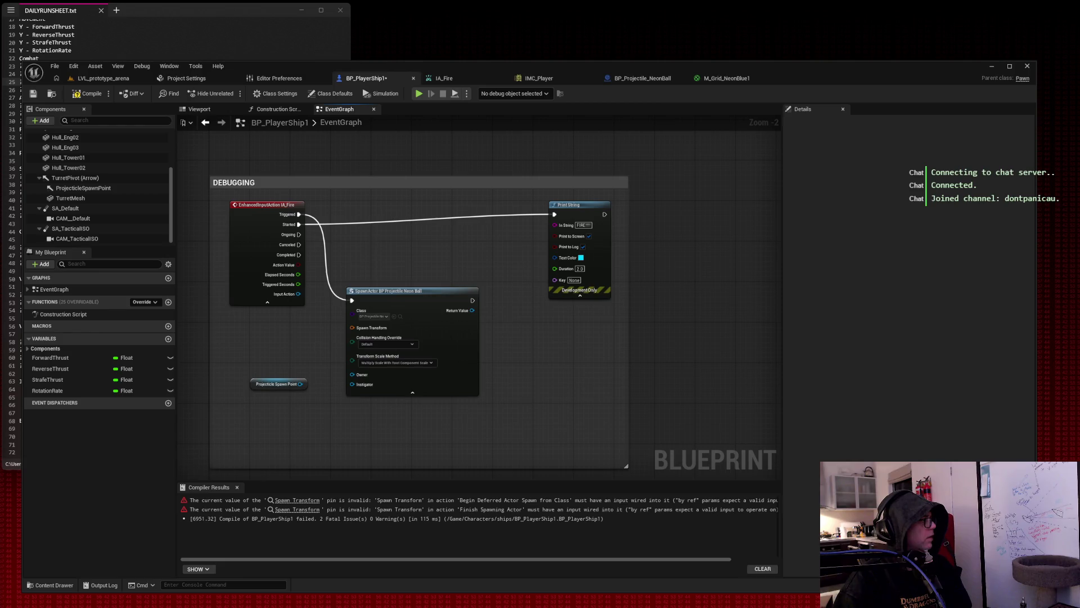
Add a Get World Location node off the spawn point getter, discarding an accidental Get Closest node.
{"action": "left_click_drag", "start_coordinate": [301, 384], "coordinate": [349, 426]}
{"action": "type", "text": "get closest"}
{"action": "key", "text": "Return"}
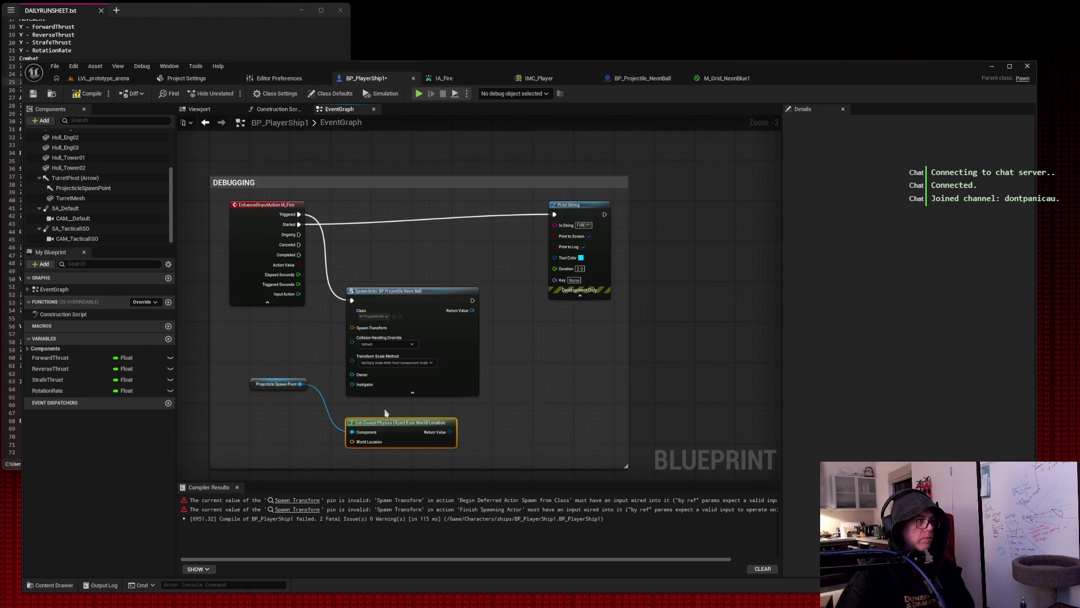
{"action": "key", "text": "Delete"}
{"action": "left_click_drag", "start_coordinate": [301, 383], "coordinate": [337, 432]}
{"action": "type", "text": "get world locatio"}
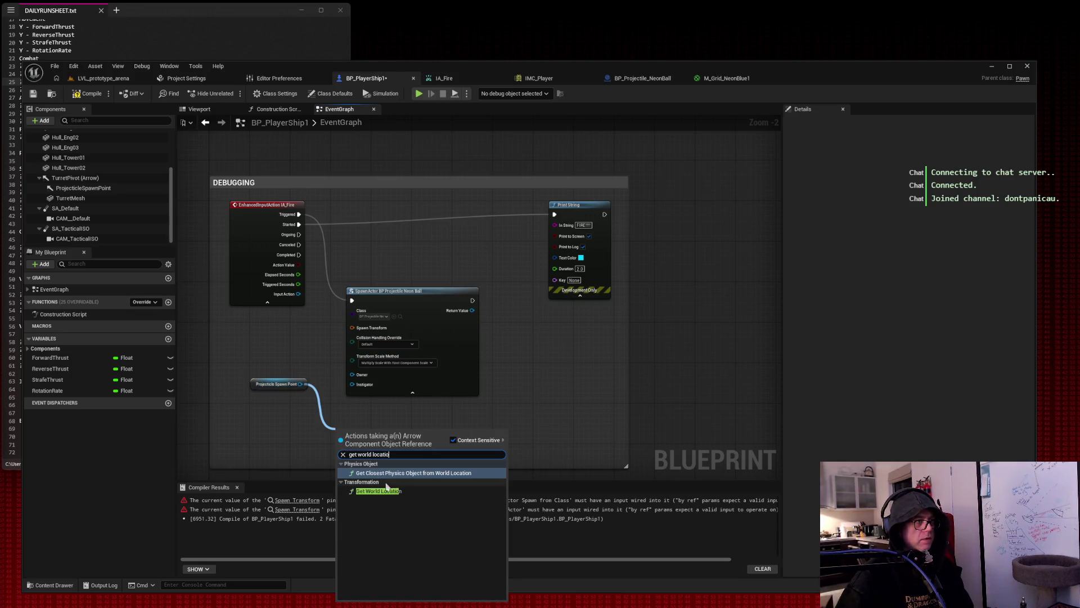
{"action": "left_click", "coordinate": [387, 490]}
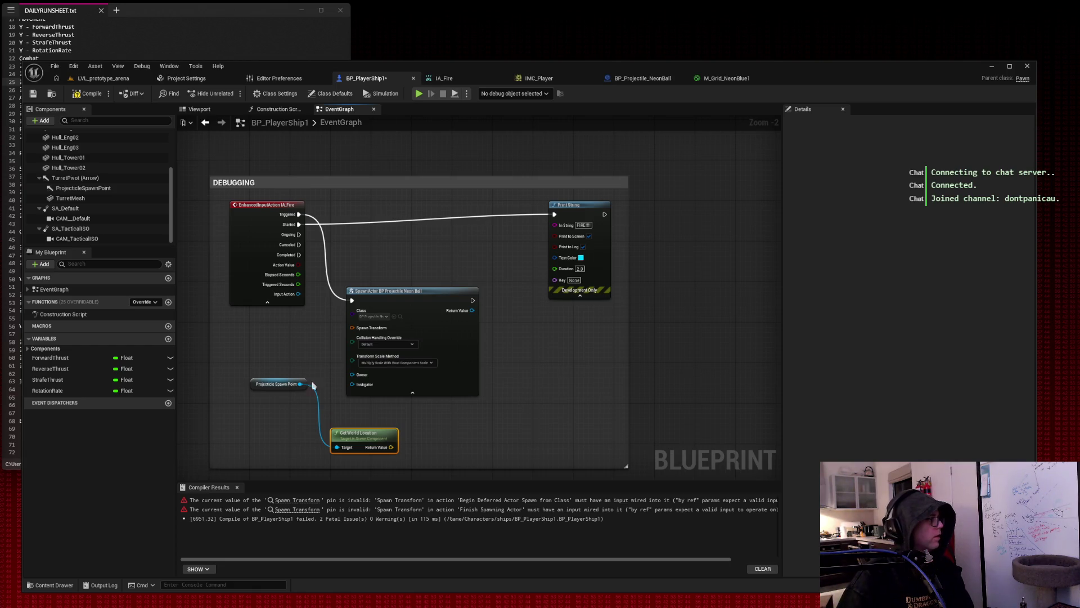
Add Get World Rotation from the spawn point and line it up under Get World Location.
{"action": "left_click_drag", "start_coordinate": [301, 383], "coordinate": [280, 447]}
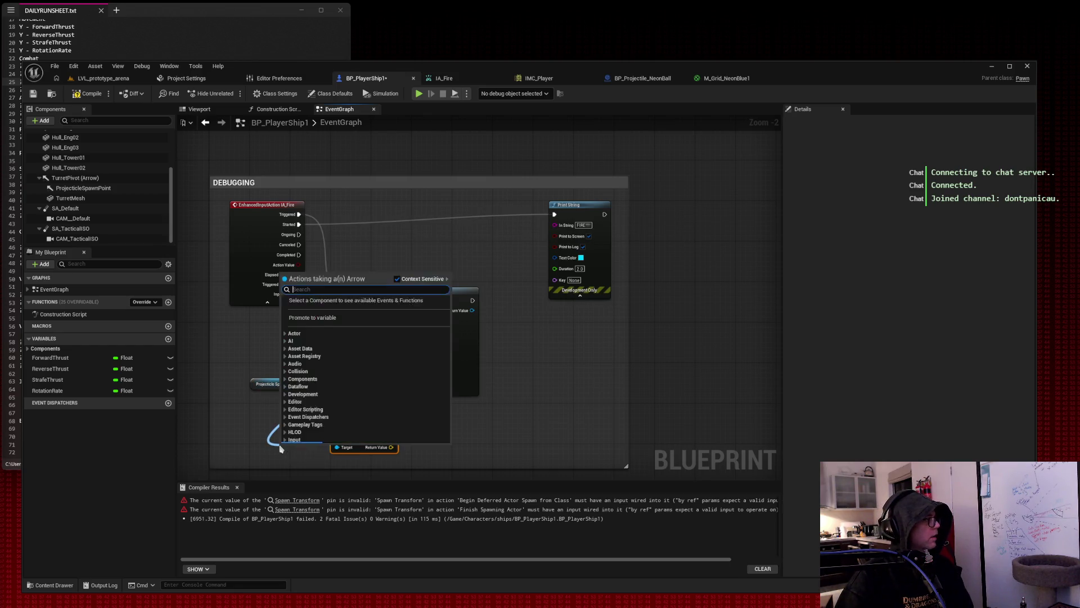
{"action": "type", "text": "get w"}
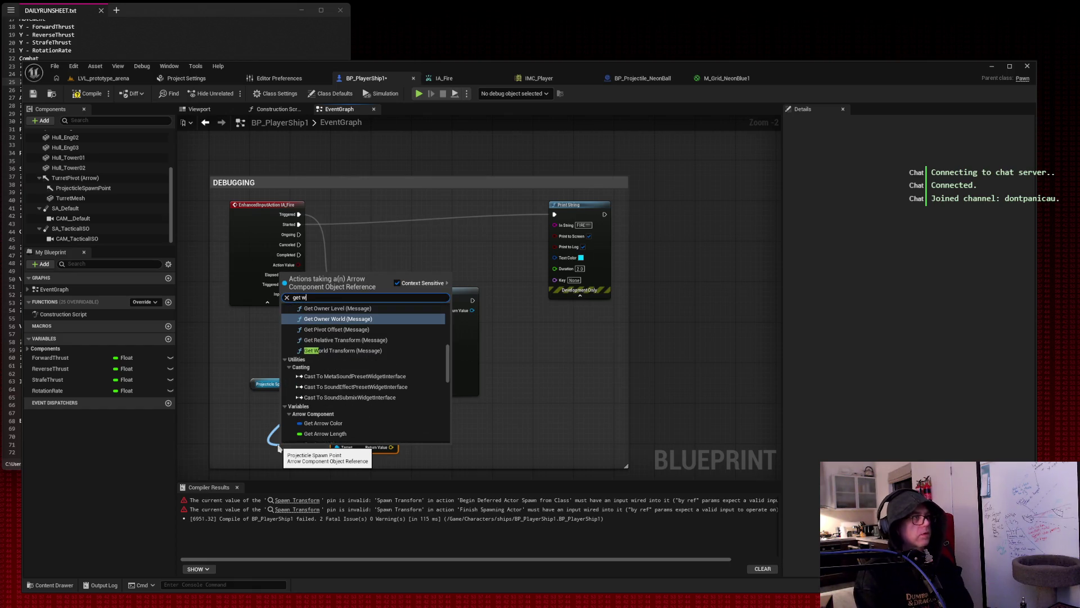
{"action": "type", "text": "orld roatiotation"}
{"action": "key", "text": "Return"}
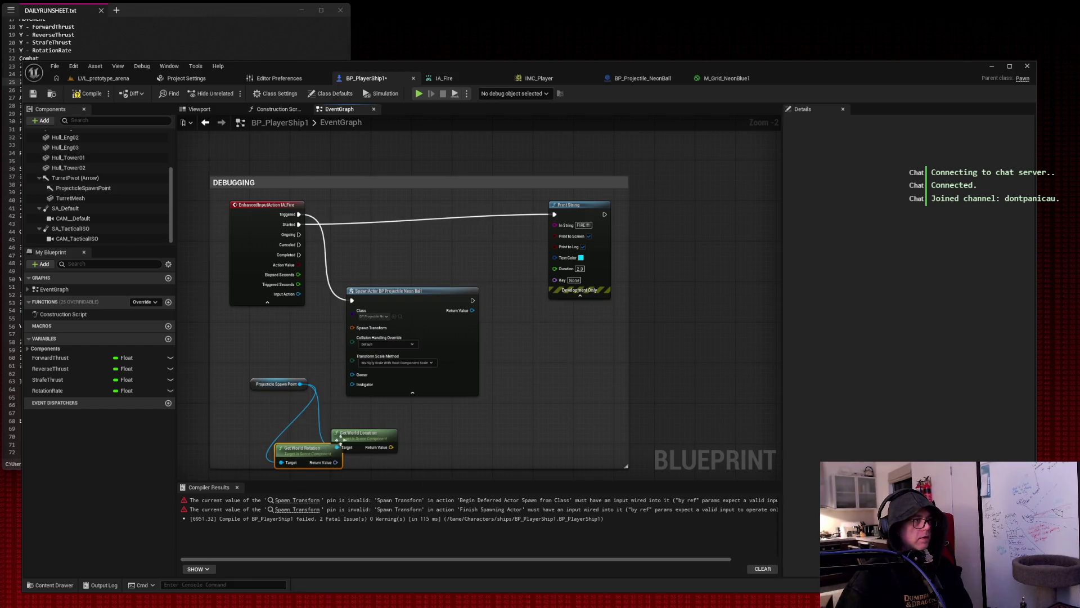
{"action": "left_click_drag", "start_coordinate": [626, 466], "coordinate": [699, 517]}
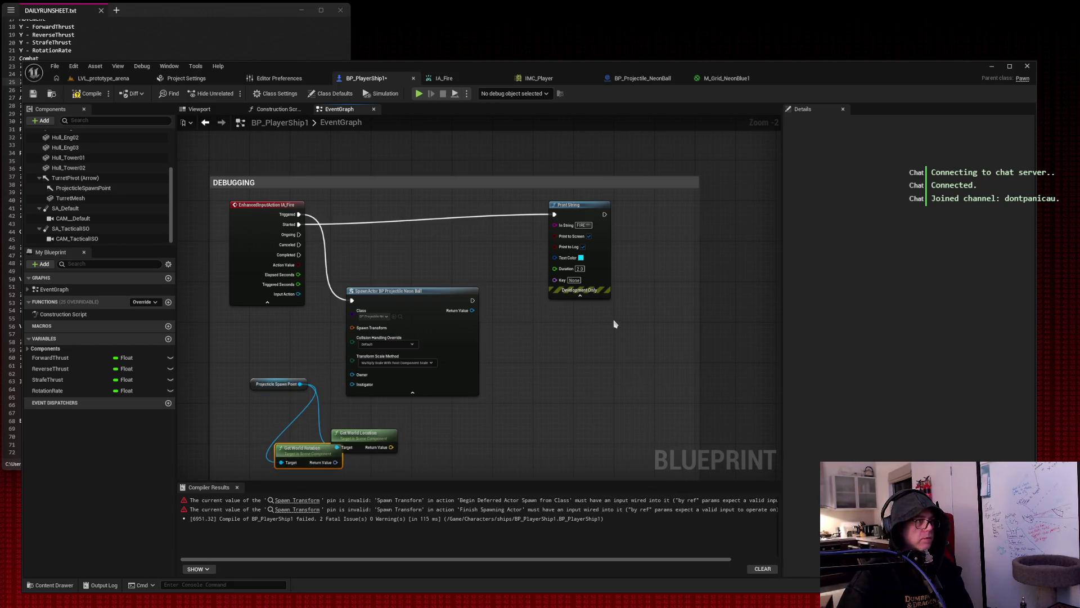
{"action": "scroll", "coordinate": [614, 324], "scroll_direction": "down", "scroll_amount": 3}
{"action": "scroll", "coordinate": [665, 369], "scroll_direction": "up", "scroll_amount": 1}
{"action": "scroll", "coordinate": [366, 377], "scroll_direction": "up", "scroll_amount": 1}
{"action": "left_click_drag", "start_coordinate": [366, 377], "coordinate": [378, 359]}
{"action": "left_click_drag", "start_coordinate": [325, 386], "coordinate": [389, 385]}
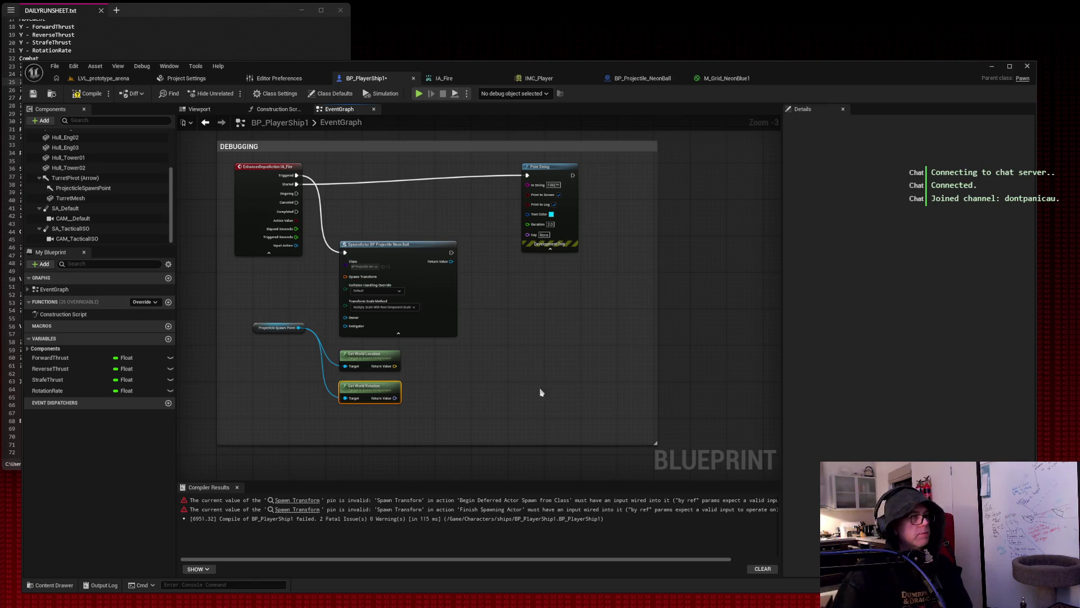
Add a Make Transform node fed by the spawn point's world location and world rotation.
{"action": "right_click", "coordinate": [489, 371]}
{"action": "type", "text": "make transform"}
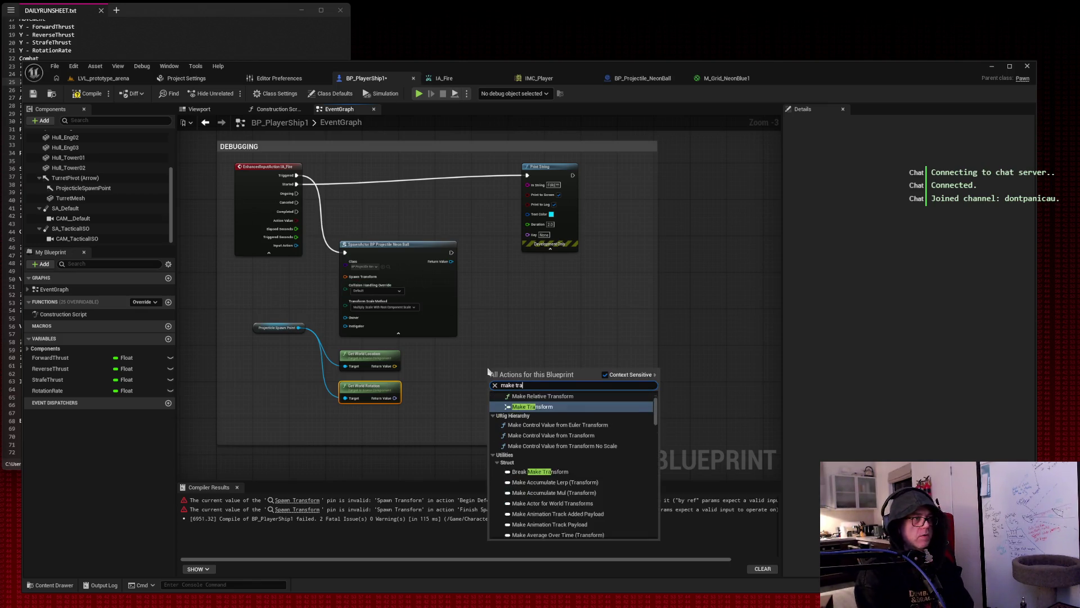
{"action": "key", "text": "Return"}
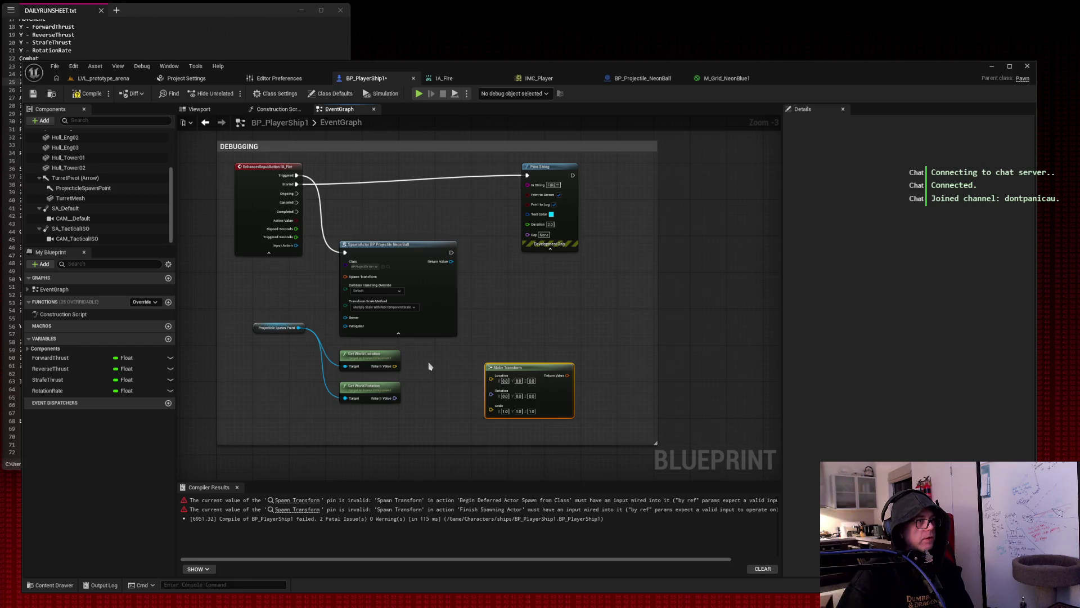
{"action": "left_click_drag", "start_coordinate": [396, 366], "coordinate": [491, 375]}
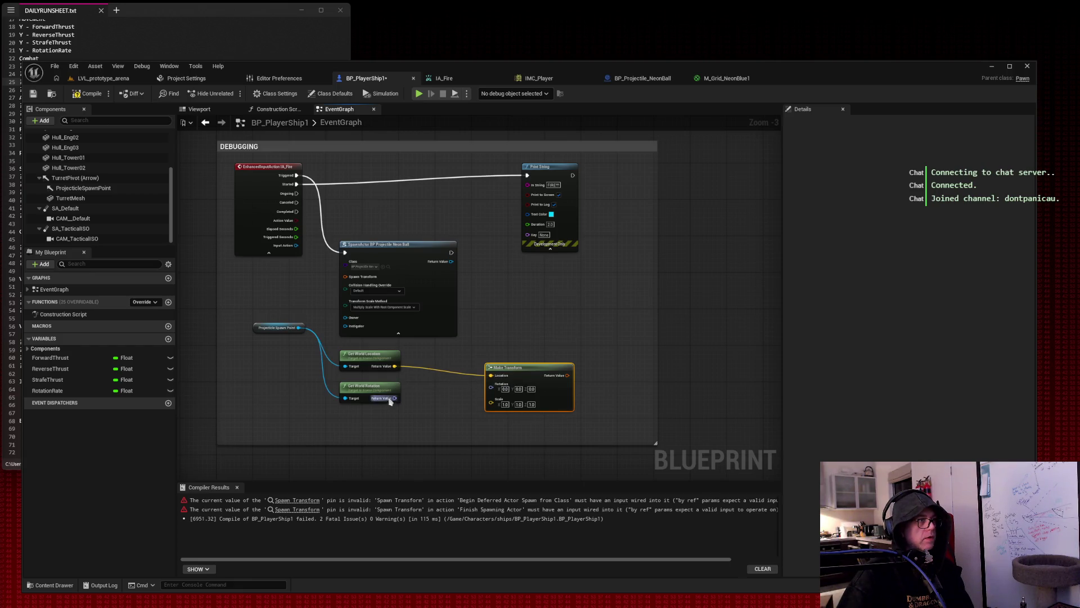
{"action": "left_click_drag", "start_coordinate": [396, 398], "coordinate": [507, 397]}
{"action": "left_click_drag", "start_coordinate": [498, 394], "coordinate": [494, 388]}
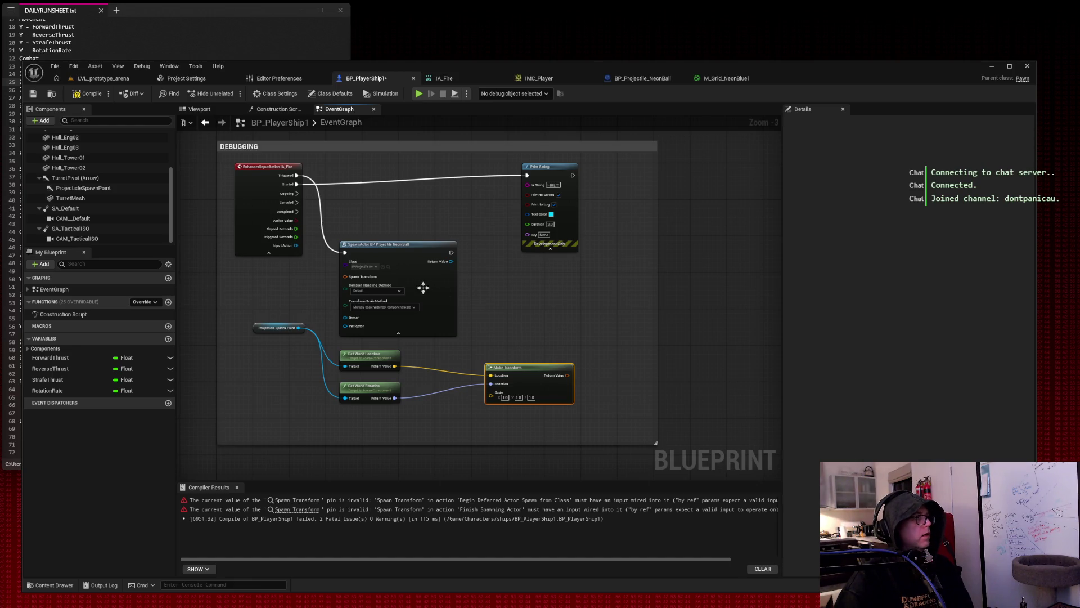
Break the IA_Fire exec wire to the spawn node and rearrange the spawn group and Print String.
{"action": "left_click", "coordinate": [405, 249]}
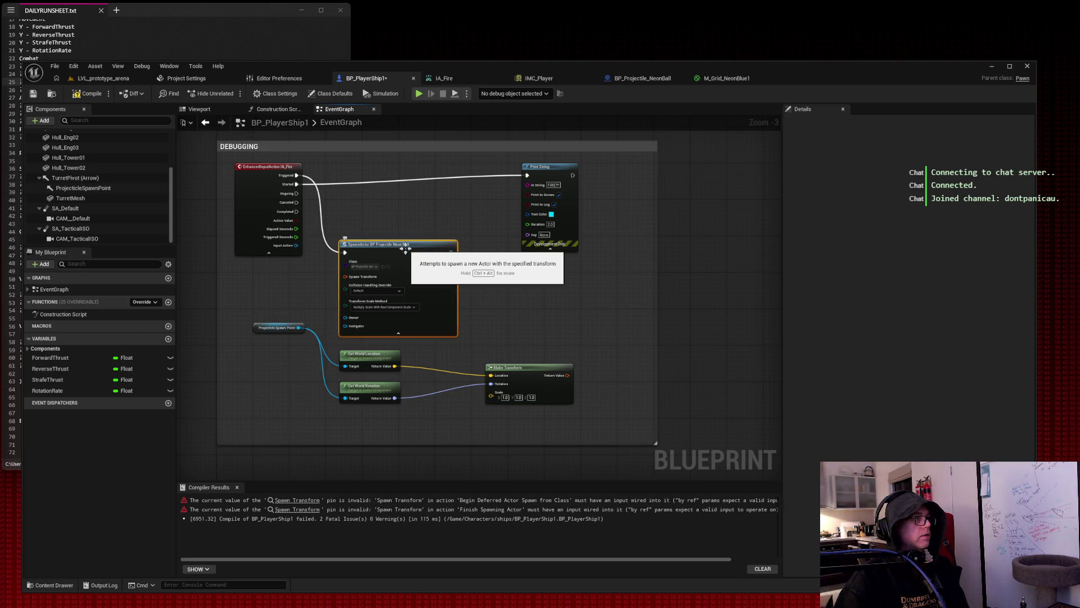
{"action": "left_click", "coordinate": [319, 205], "text": "alt"}
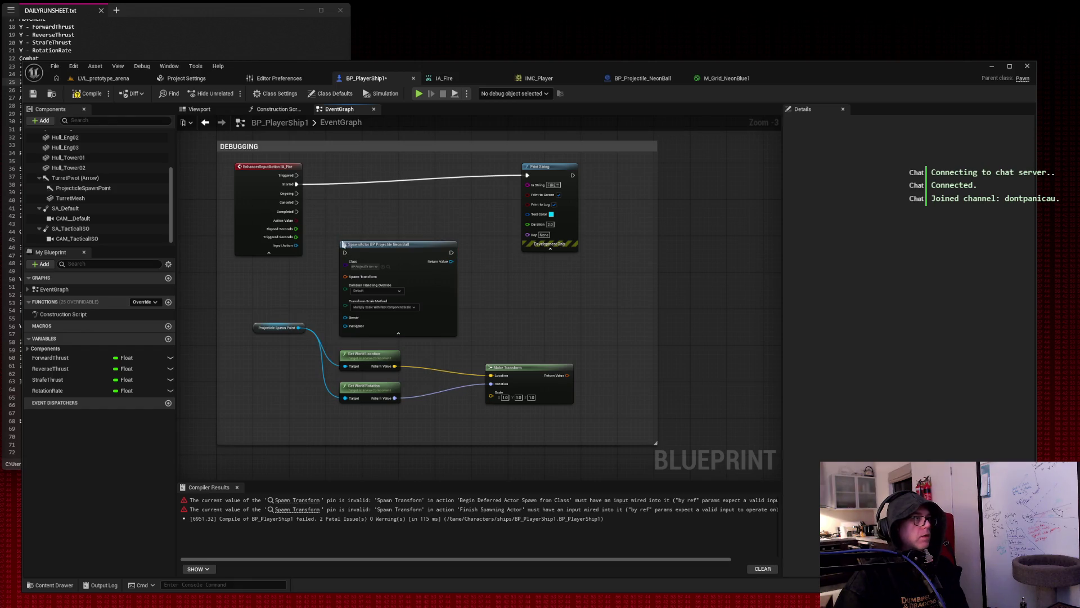
{"action": "left_click_drag", "start_coordinate": [265, 282], "coordinate": [504, 411]}
{"action": "mouse_move", "coordinate": [440, 319]}
{"action": "left_mouse_down"}
{"action": "mouse_move", "coordinate": [788, 349]}
{"action": "mouse_move", "coordinate": [387, 327]}
{"action": "mouse_move", "coordinate": [555, 212]}
{"action": "mouse_move", "coordinate": [535, 234]}
{"action": "left_mouse_up"}
{"action": "left_click_drag", "start_coordinate": [489, 183], "coordinate": [315, 187]}
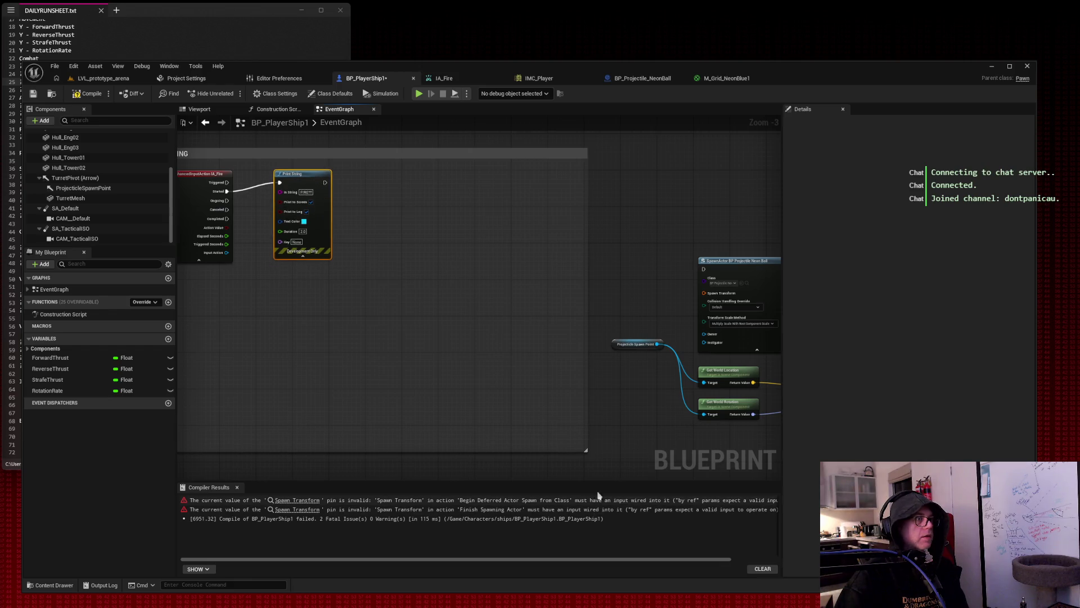
{"action": "left_click_drag", "start_coordinate": [586, 450], "coordinate": [367, 323]}
{"action": "mouse_move", "coordinate": [507, 207]}
{"action": "left_mouse_down"}
{"action": "mouse_move", "coordinate": [272, 176]}
{"action": "mouse_move", "coordinate": [518, 314]}
{"action": "mouse_move", "coordinate": [473, 345]}
{"action": "mouse_move", "coordinate": [290, 404]}
{"action": "mouse_move", "coordinate": [362, 347]}
{"action": "mouse_move", "coordinate": [548, 323]}
{"action": "mouse_move", "coordinate": [581, 384]}
{"action": "mouse_move", "coordinate": [343, 484]}
{"action": "mouse_move", "coordinate": [433, 318]}
{"action": "mouse_move", "coordinate": [461, 333]}
{"action": "left_mouse_up"}
{"action": "right_click", "coordinate": [457, 302]}
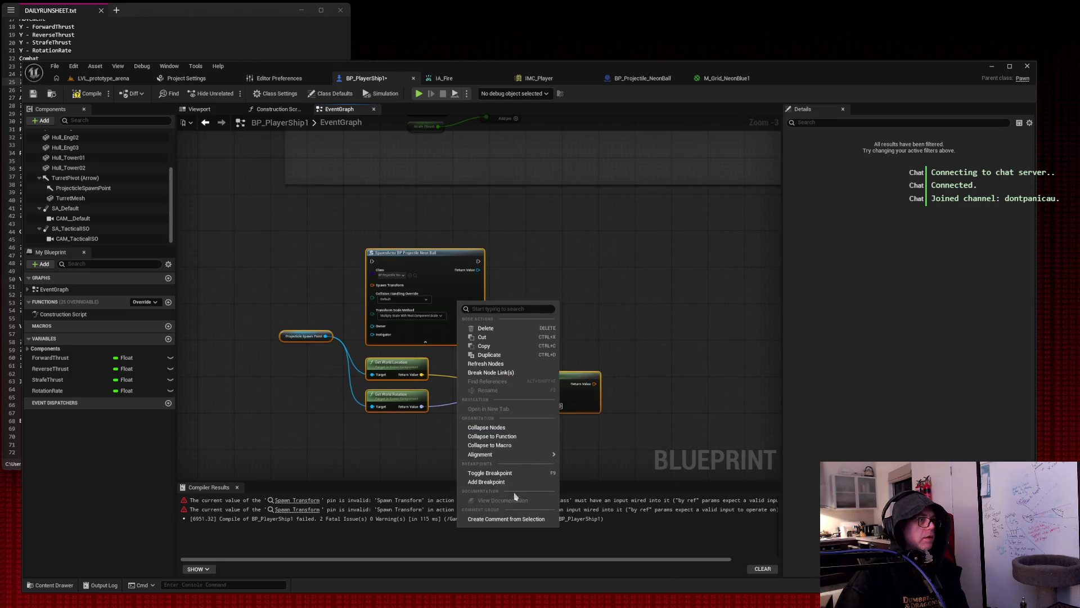
Wrap the selected nodes in a comment titled 'Firing weapons' and enlarge it.
{"action": "left_click", "coordinate": [506, 520]}
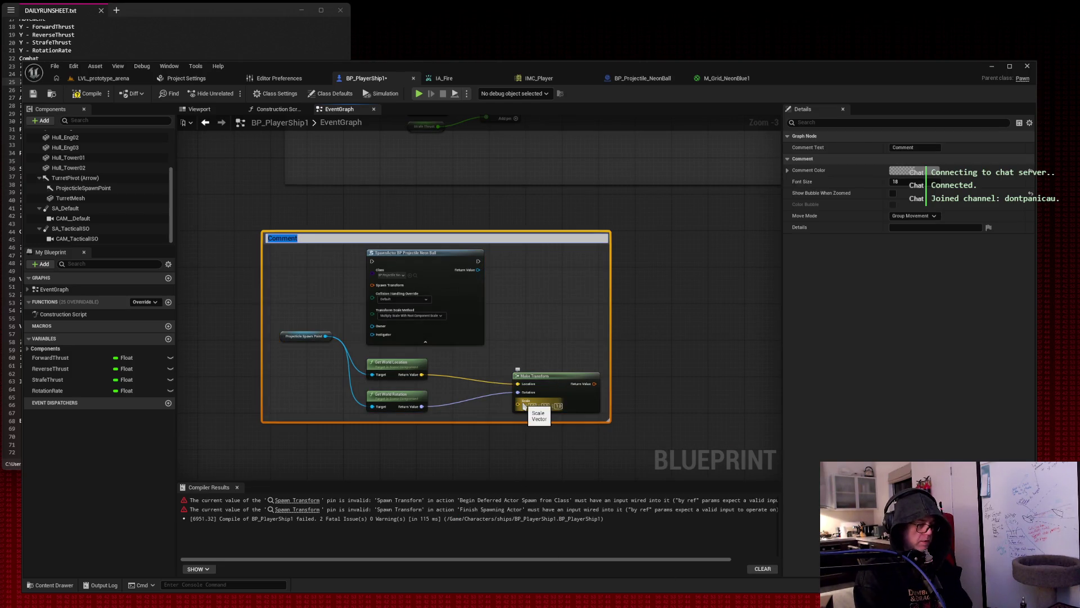
{"action": "type", "text": "Firing"}
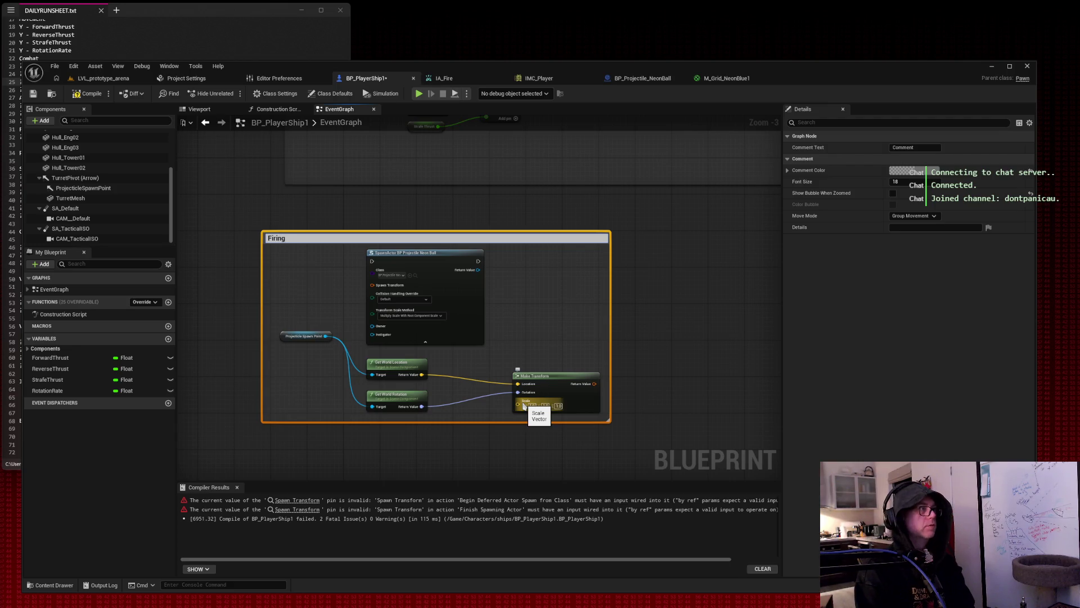
{"action": "type", "text": " weapons"}
{"action": "key", "text": "Return"}
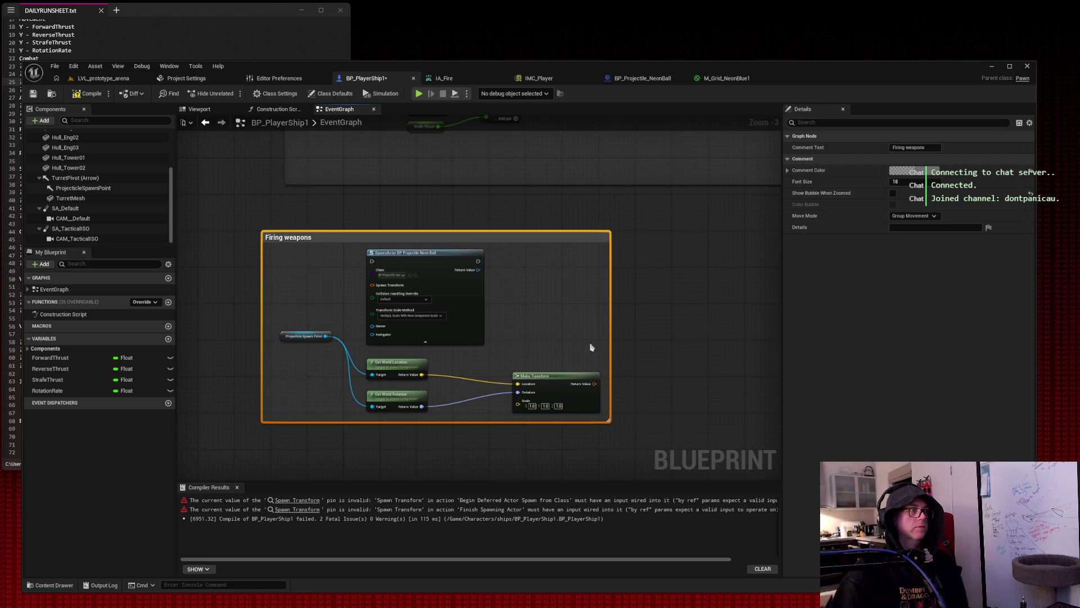
{"action": "mouse_move", "coordinate": [612, 424]}
{"action": "left_mouse_down"}
{"action": "mouse_move", "coordinate": [760, 476]}
{"action": "mouse_move", "coordinate": [736, 472]}
{"action": "mouse_move", "coordinate": [653, 345]}
{"action": "mouse_move", "coordinate": [754, 441]}
{"action": "left_mouse_up"}
{"action": "mouse_move", "coordinate": [531, 193]}
{"action": "left_mouse_down"}
{"action": "mouse_move", "coordinate": [550, 241]}
{"action": "mouse_move", "coordinate": [521, 202]}
{"action": "mouse_move", "coordinate": [545, 379]}
{"action": "mouse_move", "coordinate": [478, 315]}
{"action": "mouse_move", "coordinate": [427, 236]}
{"action": "mouse_move", "coordinate": [382, 480]}
{"action": "left_mouse_up"}
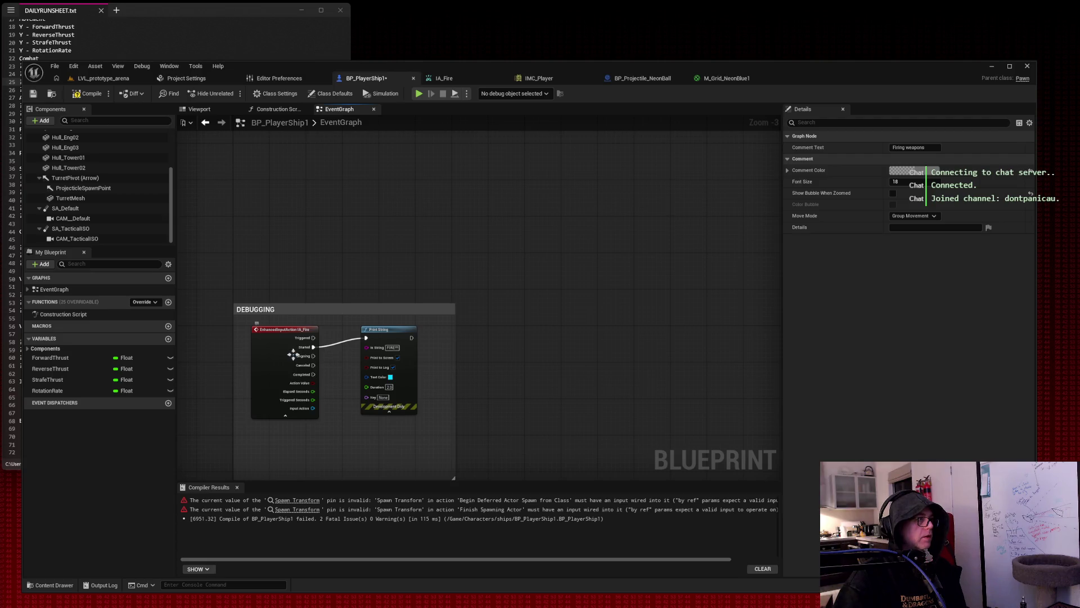
Paste a copy of the IA_Fire event into the Firing weapons section and expand it.
{"action": "left_click", "coordinate": [271, 349]}
{"action": "mouse_move", "coordinate": [491, 439]}
{"action": "left_mouse_down"}
{"action": "mouse_move", "coordinate": [530, 229]}
{"action": "mouse_move", "coordinate": [486, 376]}
{"action": "mouse_move", "coordinate": [478, 315]}
{"action": "mouse_move", "coordinate": [463, 342]}
{"action": "left_mouse_up"}
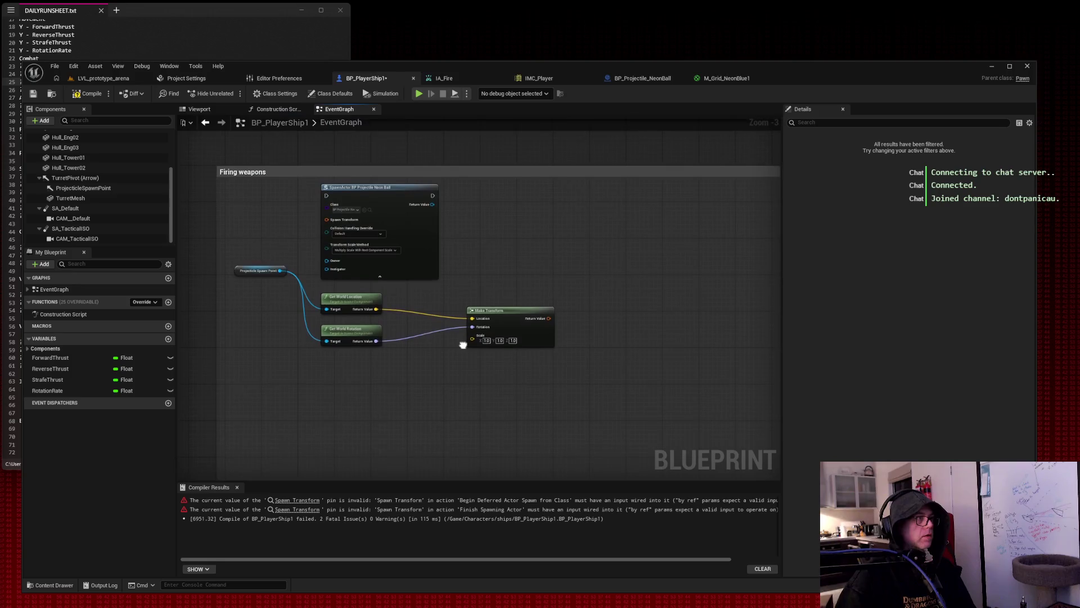
{"action": "right_click", "coordinate": [277, 212]}
{"action": "key", "text": "Escape"}
{"action": "key", "text": "ctrl+v"}
{"action": "left_click", "coordinate": [277, 230]}
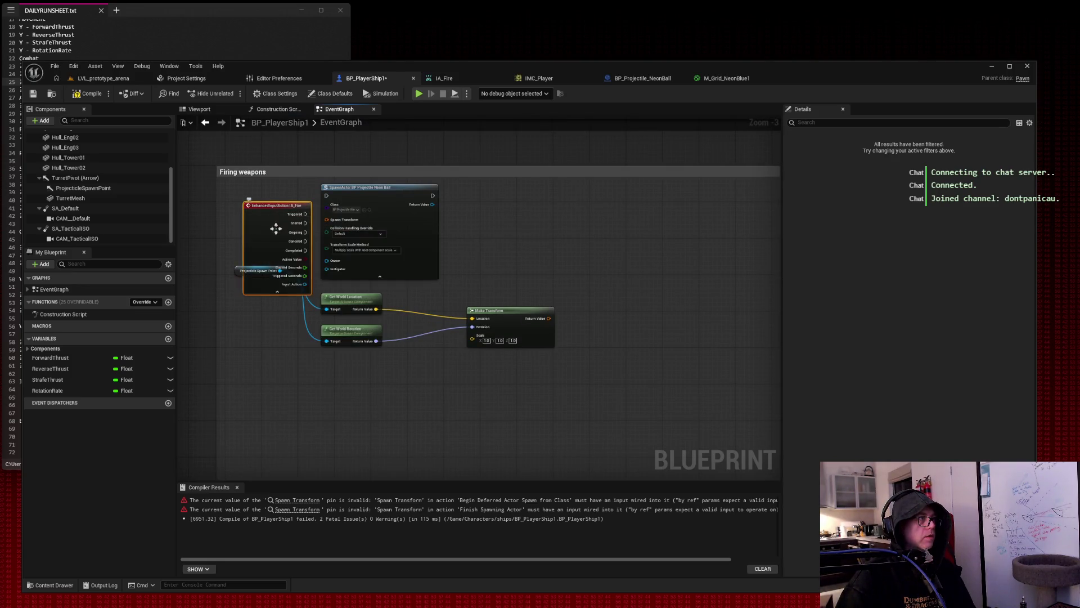
Arrange IA_Fire, the spawn node and the spawn-point transform chain into a tidy layout.
{"action": "left_click_drag", "start_coordinate": [234, 185], "coordinate": [527, 383]}
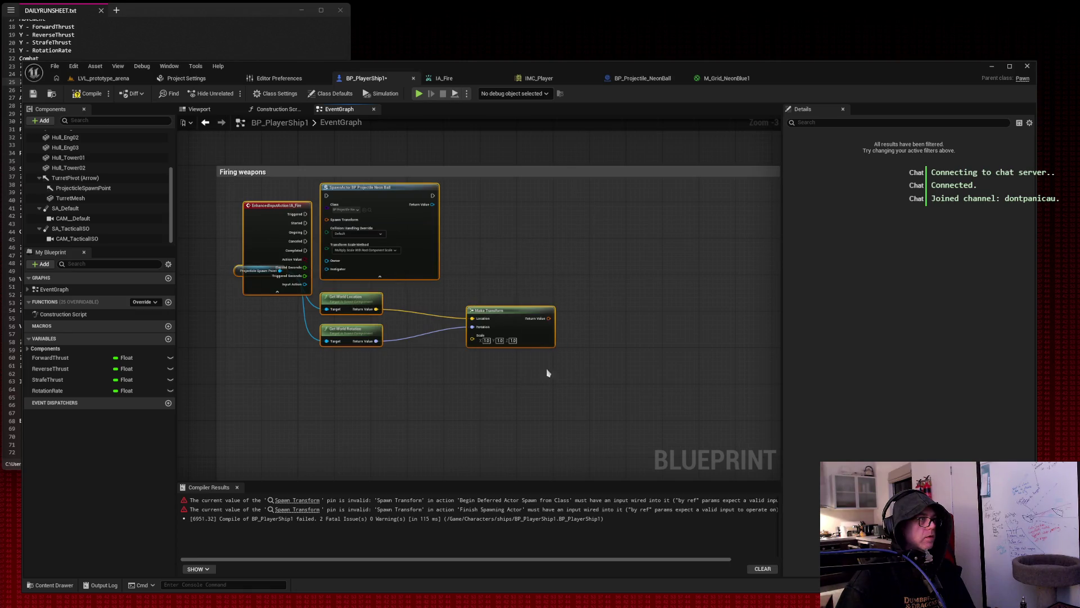
{"action": "mouse_move", "coordinate": [278, 233]}
{"action": "left_mouse_down"}
{"action": "mouse_move", "coordinate": [473, 296]}
{"action": "mouse_move", "coordinate": [259, 229]}
{"action": "left_mouse_up"}
{"action": "left_click", "coordinate": [347, 248]}
{"action": "left_click_drag", "start_coordinate": [424, 256], "coordinate": [753, 417]}
{"action": "mouse_move", "coordinate": [610, 304]}
{"action": "left_mouse_down"}
{"action": "mouse_move", "coordinate": [469, 336]}
{"action": "mouse_move", "coordinate": [689, 316]}
{"action": "mouse_move", "coordinate": [662, 318]}
{"action": "left_mouse_up"}
{"action": "mouse_move", "coordinate": [362, 324]}
{"action": "left_mouse_down"}
{"action": "mouse_move", "coordinate": [403, 377]}
{"action": "mouse_move", "coordinate": [386, 304]}
{"action": "left_mouse_up"}
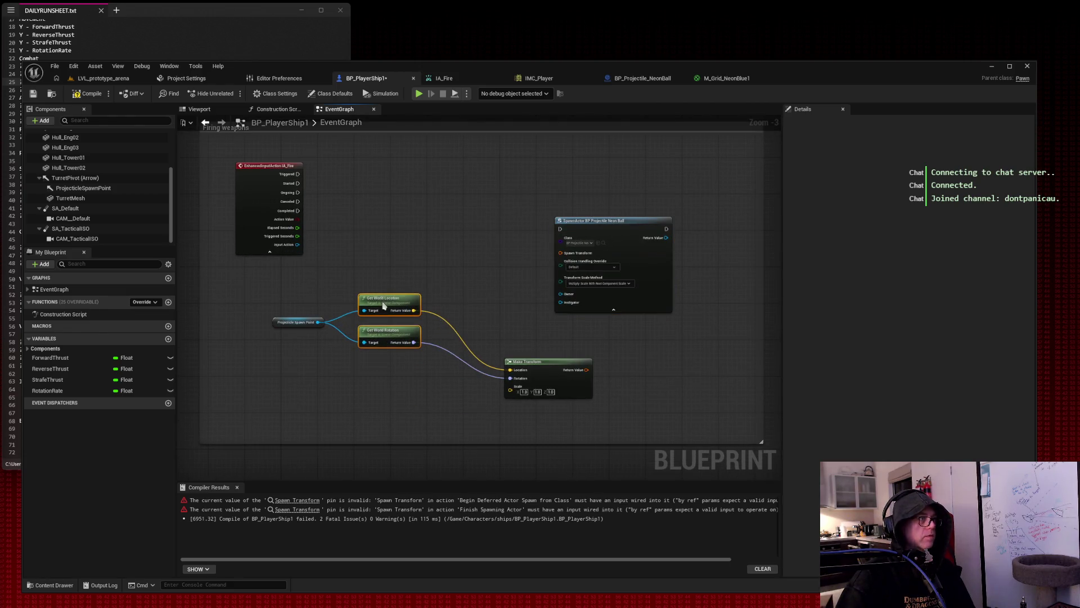
{"action": "left_click", "coordinate": [301, 324]}
{"action": "left_click_drag", "start_coordinate": [301, 324], "coordinate": [260, 315]}
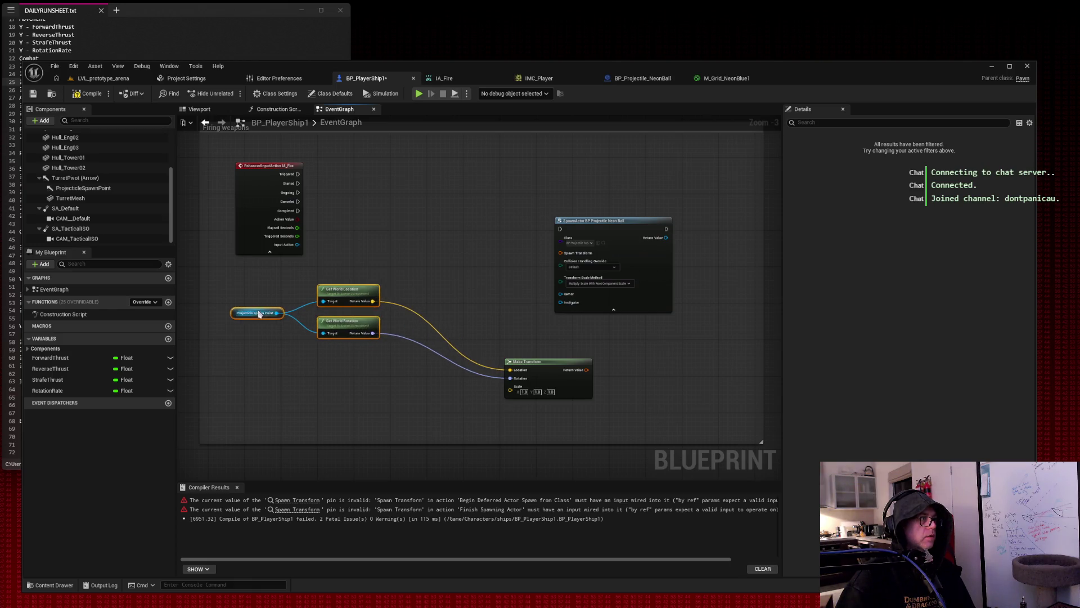
{"action": "left_click", "coordinate": [239, 298]}
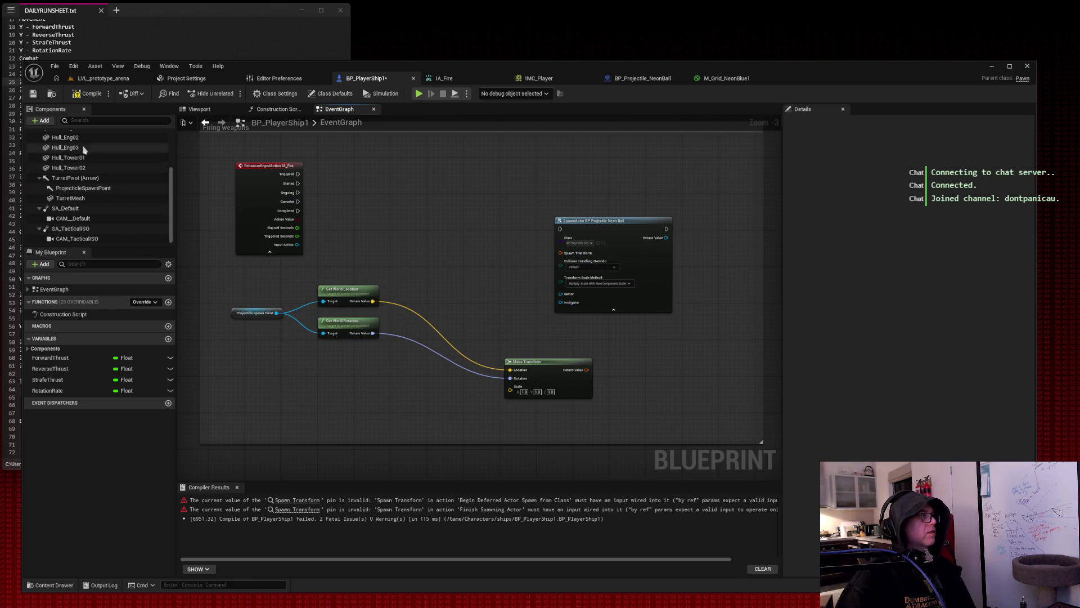
Work with the ProjectileSpawnPoint and CAM_Default components, ending with ProjectileSpawnPoint selected.
{"action": "right_click", "coordinate": [98, 192]}
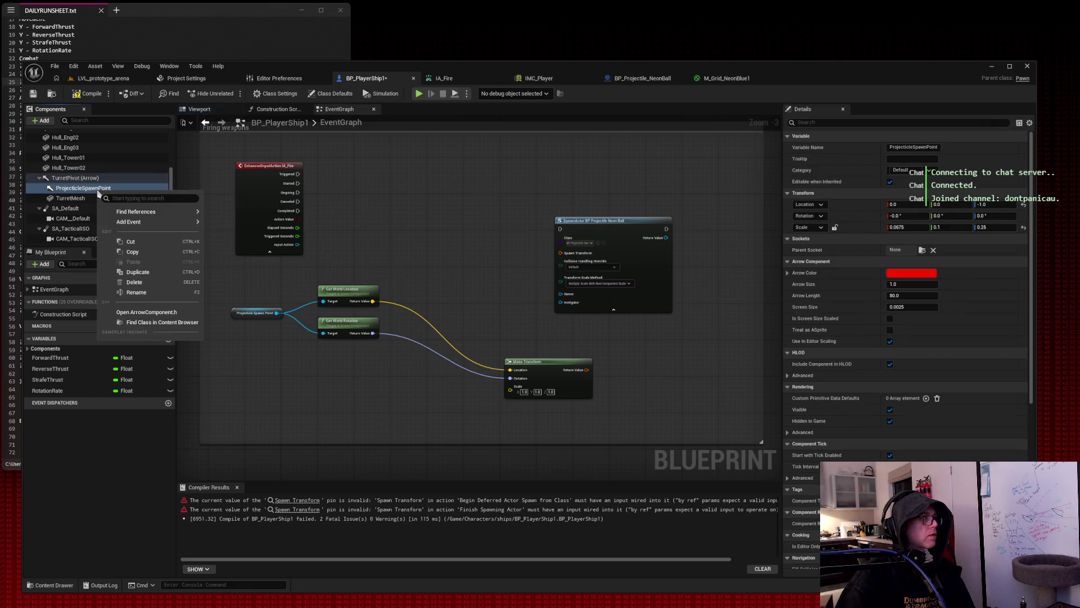
{"action": "mouse_move", "coordinate": [75, 192]}
{"action": "left_mouse_down"}
{"action": "mouse_move", "coordinate": [163, 334]}
{"action": "mouse_move", "coordinate": [220, 369]}
{"action": "mouse_move", "coordinate": [78, 193]}
{"action": "mouse_move", "coordinate": [236, 381]}
{"action": "left_mouse_up"}
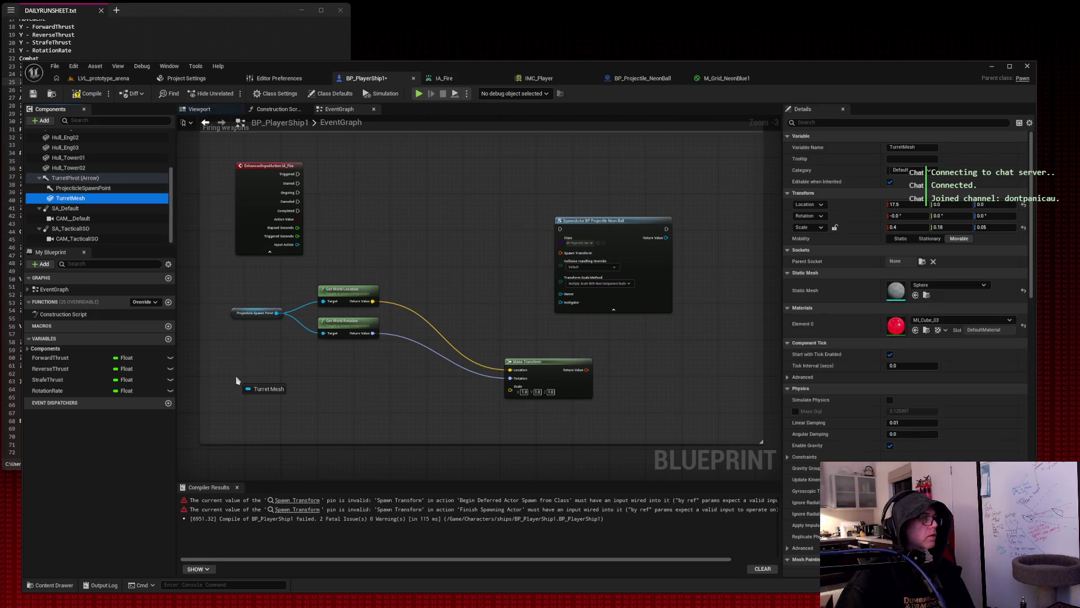
{"action": "left_click", "coordinate": [73, 218]}
{"action": "mouse_move", "coordinate": [78, 220]}
{"action": "left_mouse_down"}
{"action": "mouse_move", "coordinate": [270, 377]}
{"action": "mouse_move", "coordinate": [79, 221]}
{"action": "left_mouse_up"}
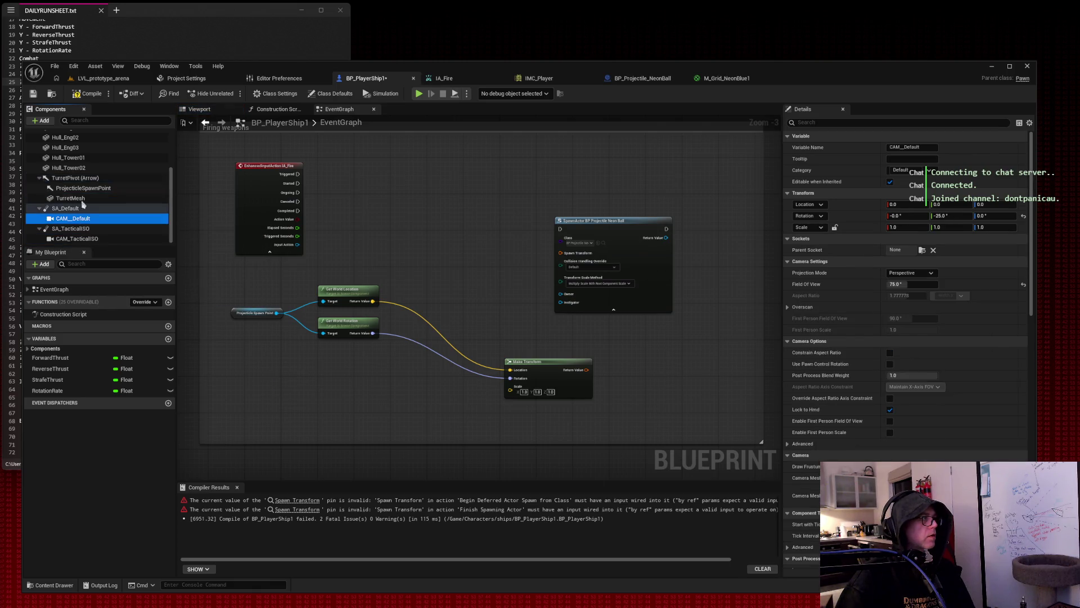
{"action": "left_click", "coordinate": [83, 188]}
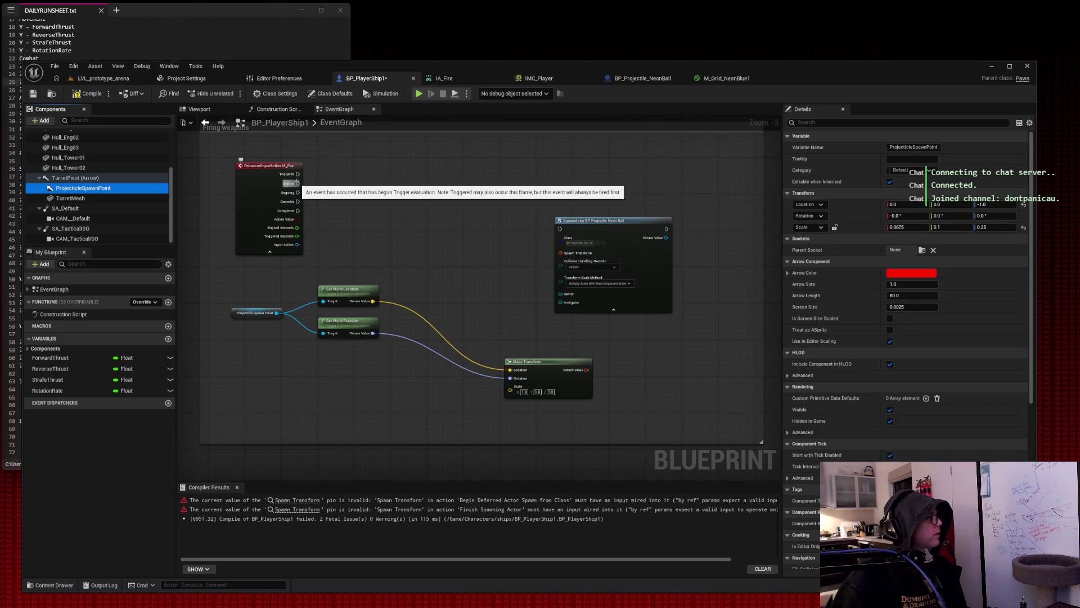
Wire IA_Fire Started into the SpawnActor Neon Ball node and move it beside the event.
{"action": "mouse_move", "coordinate": [297, 183]}
{"action": "left_mouse_down"}
{"action": "mouse_move", "coordinate": [560, 229]}
{"action": "mouse_move", "coordinate": [414, 183]}
{"action": "mouse_move", "coordinate": [417, 174]}
{"action": "left_mouse_up"}
{"action": "left_click", "coordinate": [588, 243]}
{"action": "left_click", "coordinate": [601, 228]}
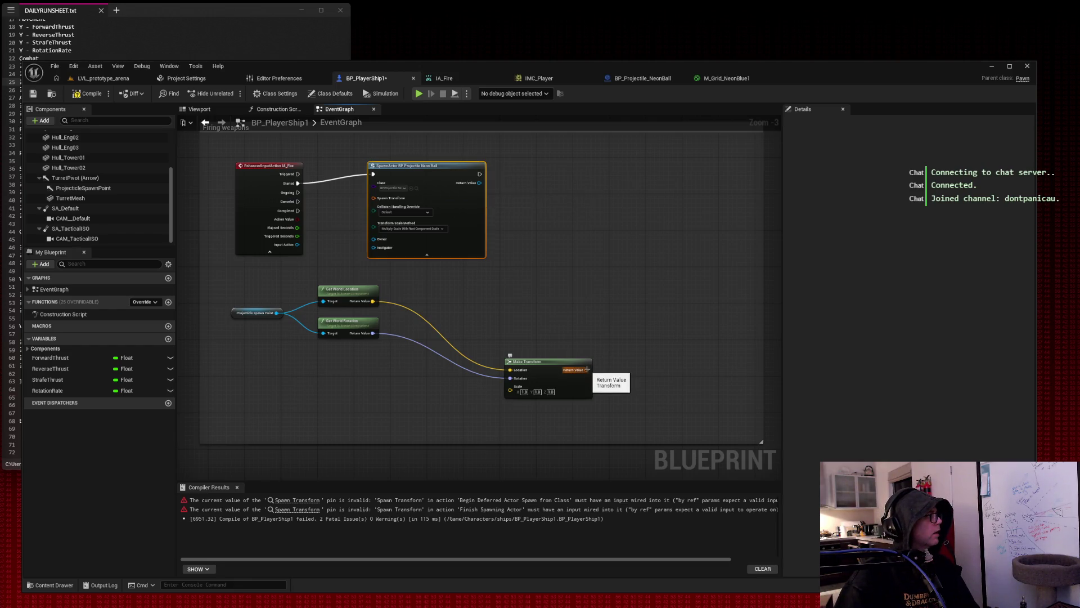
{"action": "left_click_drag", "start_coordinate": [587, 369], "coordinate": [623, 332]}
{"action": "type", "text": "spaw"}
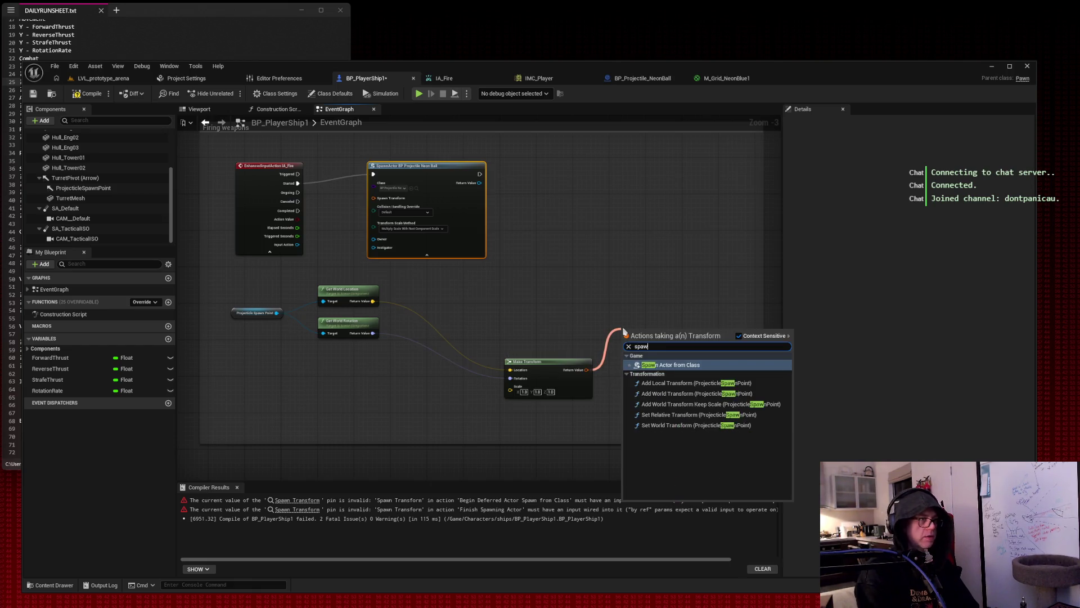
{"action": "type", "text": "n trans"}
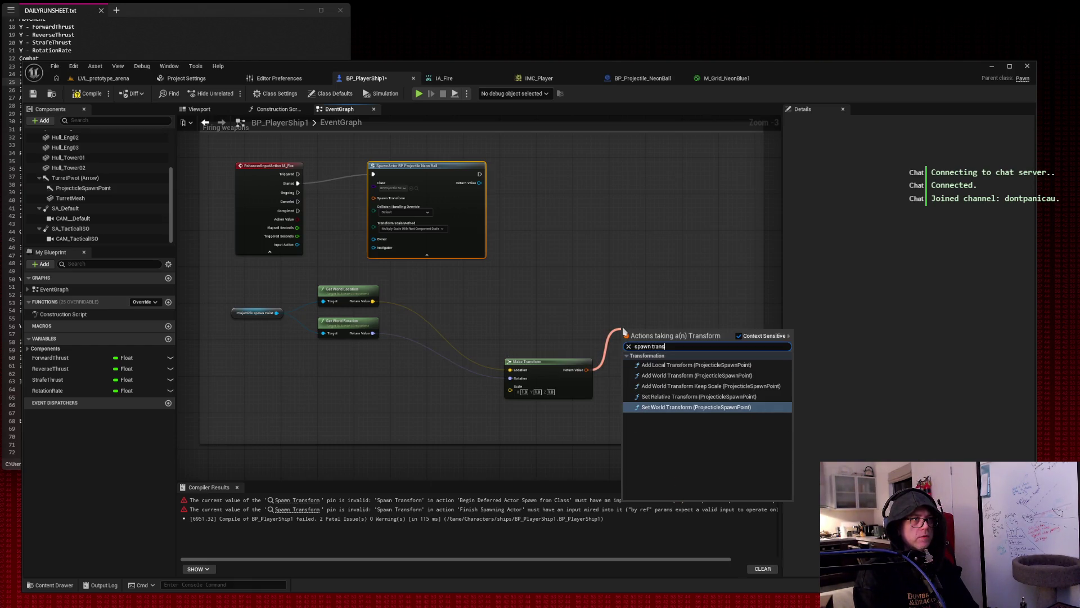
{"action": "type", "text": "ofmr"}
{"action": "key", "text": "BackSpace"}
{"action": "key", "text": "BackSpace"}
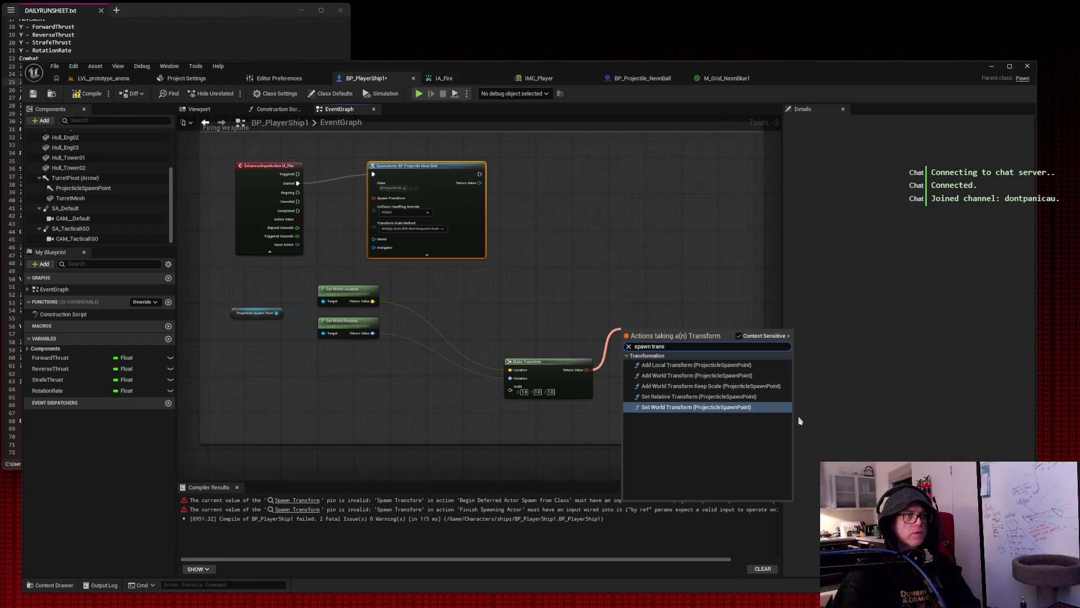
{"action": "key", "text": "super+shift+s"}
{"action": "mouse_move", "coordinate": [800, 417]}
{"action": "left_mouse_down"}
{"action": "mouse_move", "coordinate": [704, 410]}
{"action": "mouse_move", "coordinate": [325, 302]}
{"action": "mouse_move", "coordinate": [218, 173]}
{"action": "mouse_move", "coordinate": [191, 112]}
{"action": "left_mouse_up"}
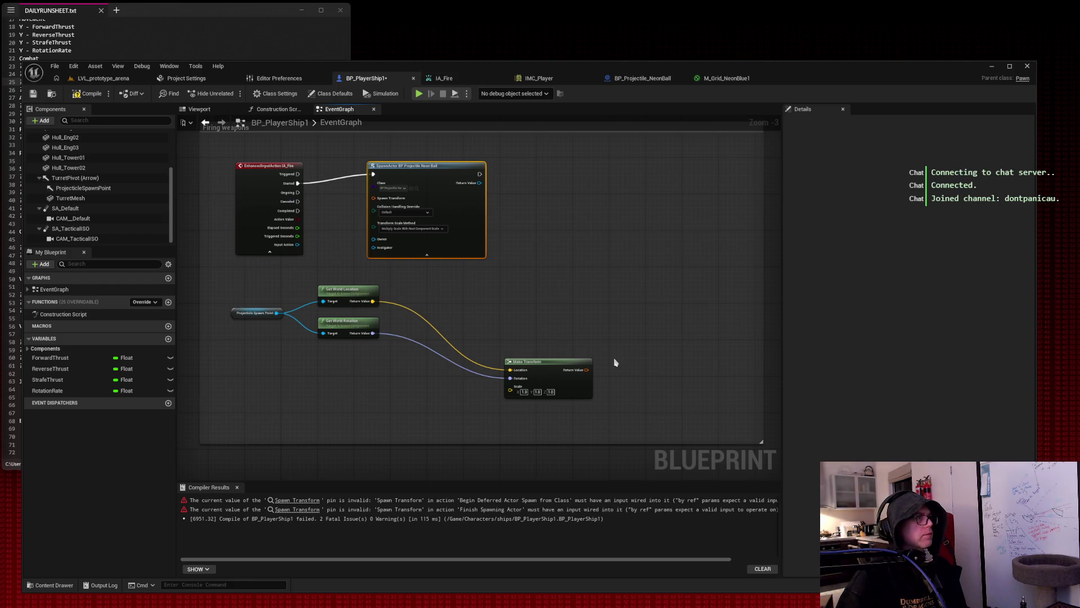
Connect Make Transform's Return Value to SpawnActor's Spawn Transform and lay the chain out left to right.
{"action": "mouse_move", "coordinate": [587, 371]}
{"action": "left_mouse_down"}
{"action": "mouse_move", "coordinate": [374, 212]}
{"action": "mouse_move", "coordinate": [378, 200]}
{"action": "left_mouse_up"}
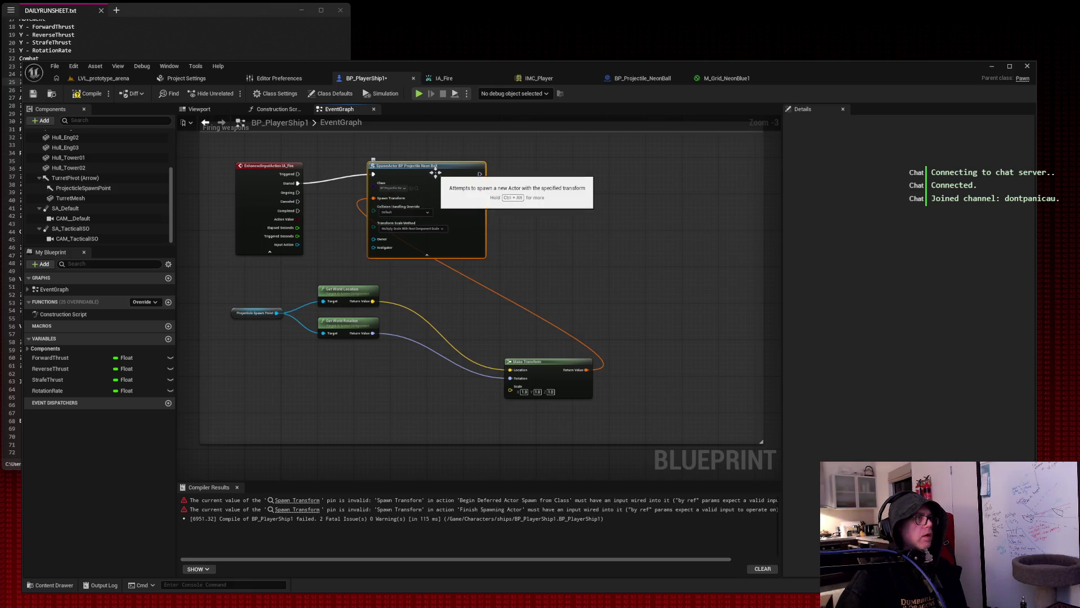
{"action": "left_click_drag", "start_coordinate": [446, 174], "coordinate": [666, 184]}
{"action": "left_click_drag", "start_coordinate": [556, 372], "coordinate": [460, 298]}
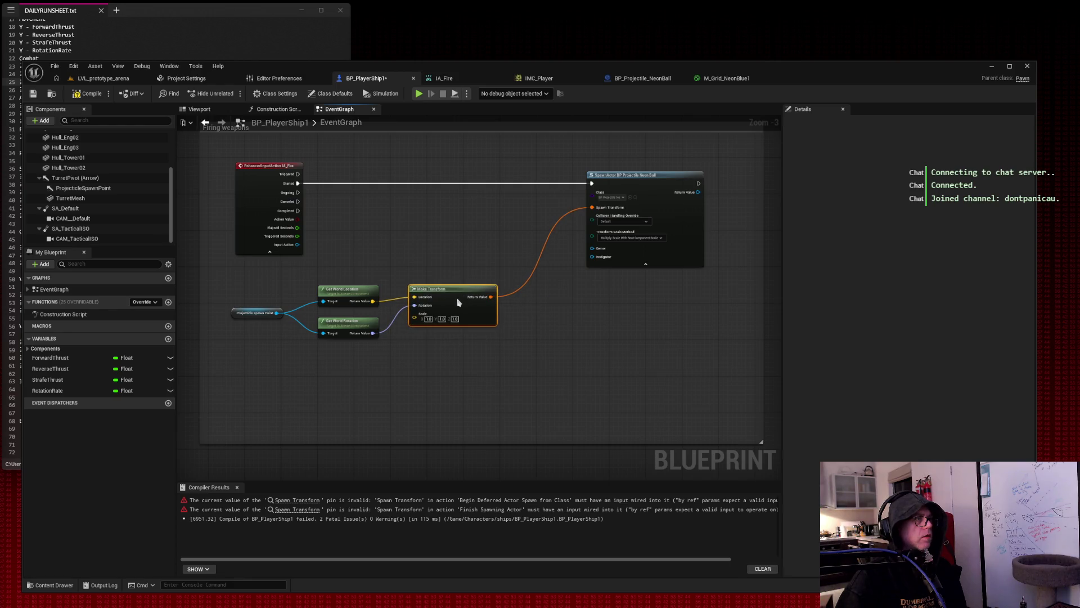
{"action": "left_click_drag", "start_coordinate": [214, 284], "coordinate": [437, 350]}
{"action": "mouse_move", "coordinate": [453, 307]}
{"action": "left_mouse_down"}
{"action": "mouse_move", "coordinate": [516, 281]}
{"action": "mouse_move", "coordinate": [507, 303]}
{"action": "mouse_move", "coordinate": [458, 303]}
{"action": "mouse_move", "coordinate": [468, 295]}
{"action": "left_mouse_up"}
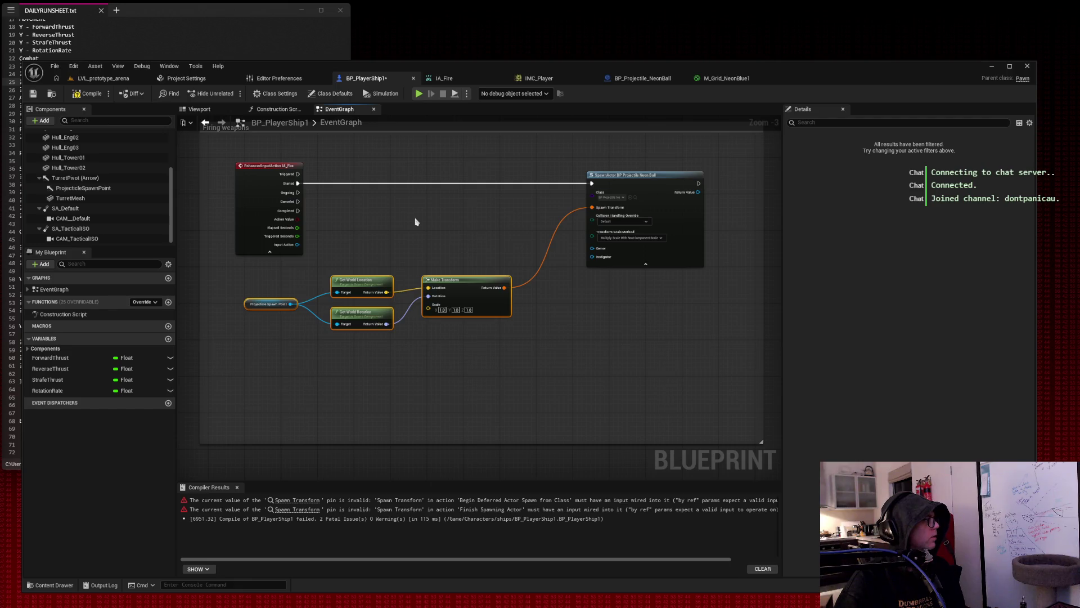
{"action": "left_click", "coordinate": [624, 221]}
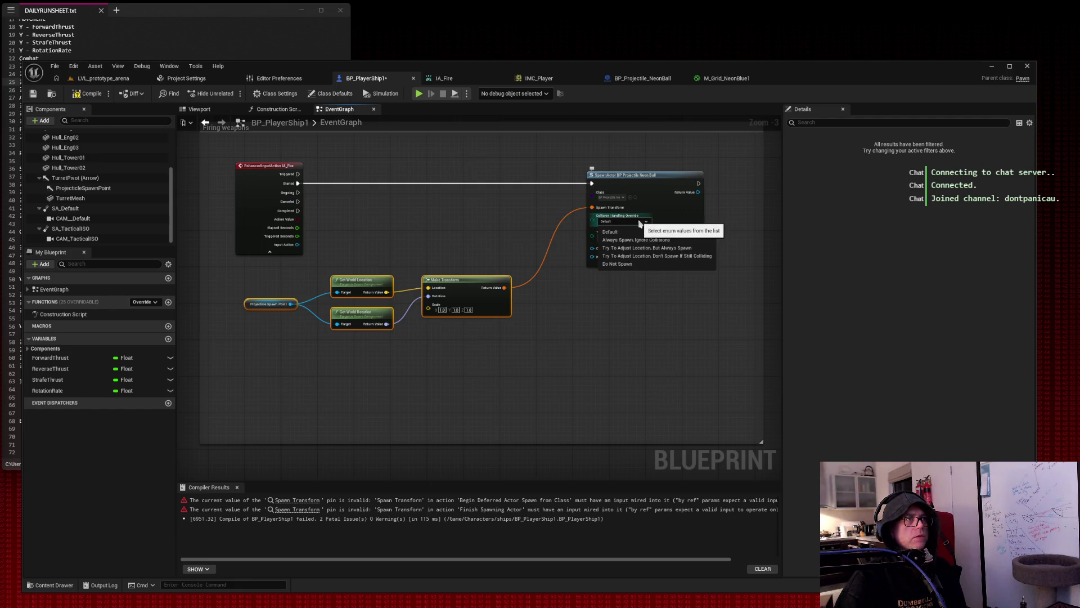
Set Collision Handling Override to 'Always Spawn, Ignore Collisions', screenshot the editor, and compile BP_PlayerShip1.
{"action": "left_click", "coordinate": [660, 241]}
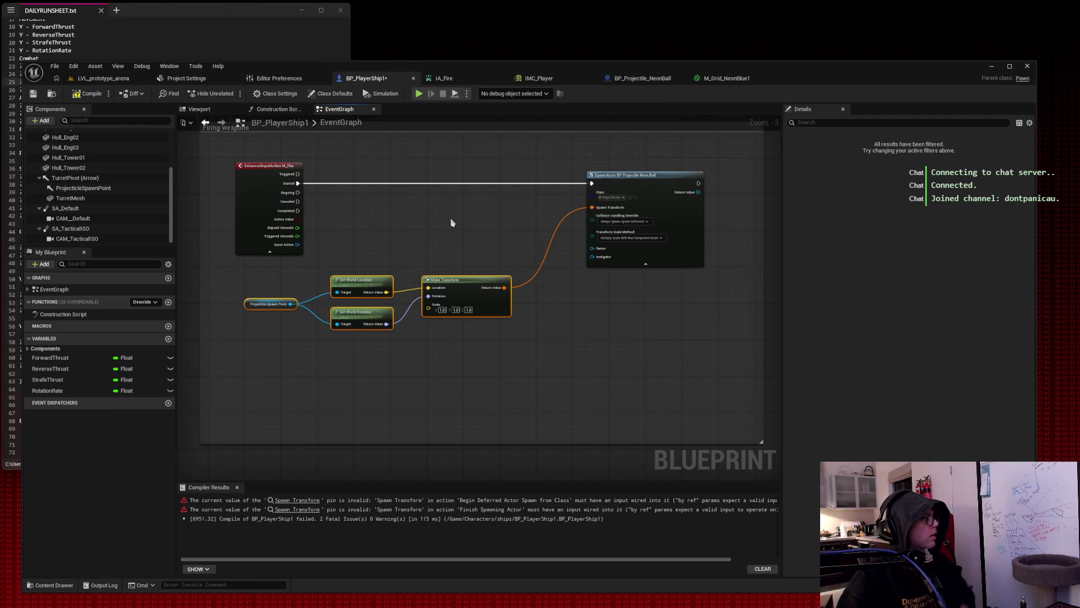
{"action": "left_click_drag", "start_coordinate": [447, 180], "coordinate": [441, 201]}
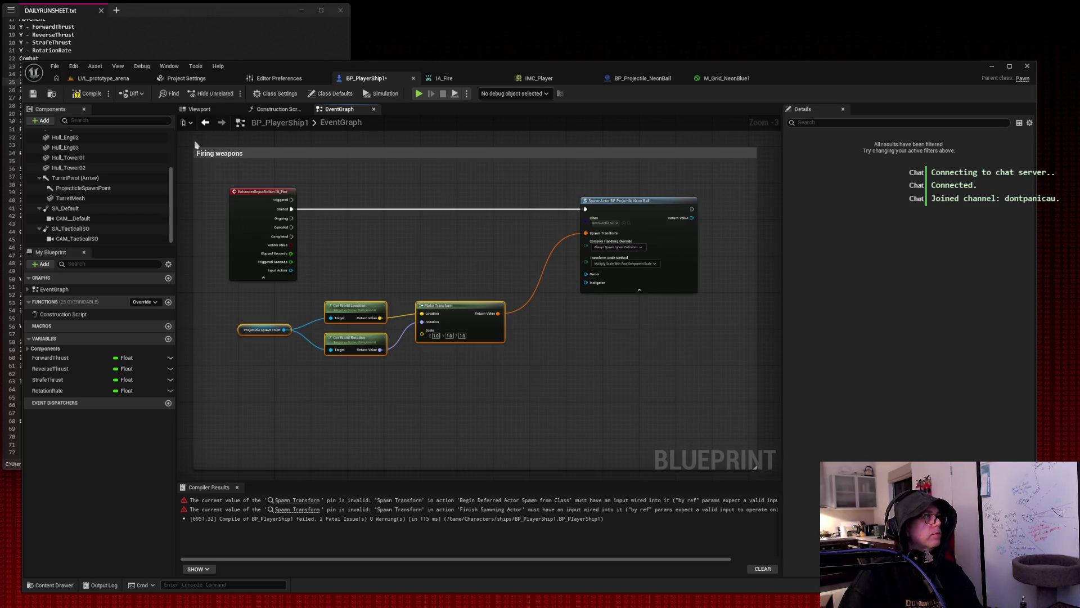
{"action": "key", "text": "ctrl+Print"}
{"action": "mouse_move", "coordinate": [11, 45]}
{"action": "left_mouse_down"}
{"action": "mouse_move", "coordinate": [954, 501]}
{"action": "mouse_move", "coordinate": [1054, 599]}
{"action": "left_mouse_up"}
{"action": "left_click", "coordinate": [89, 94]}
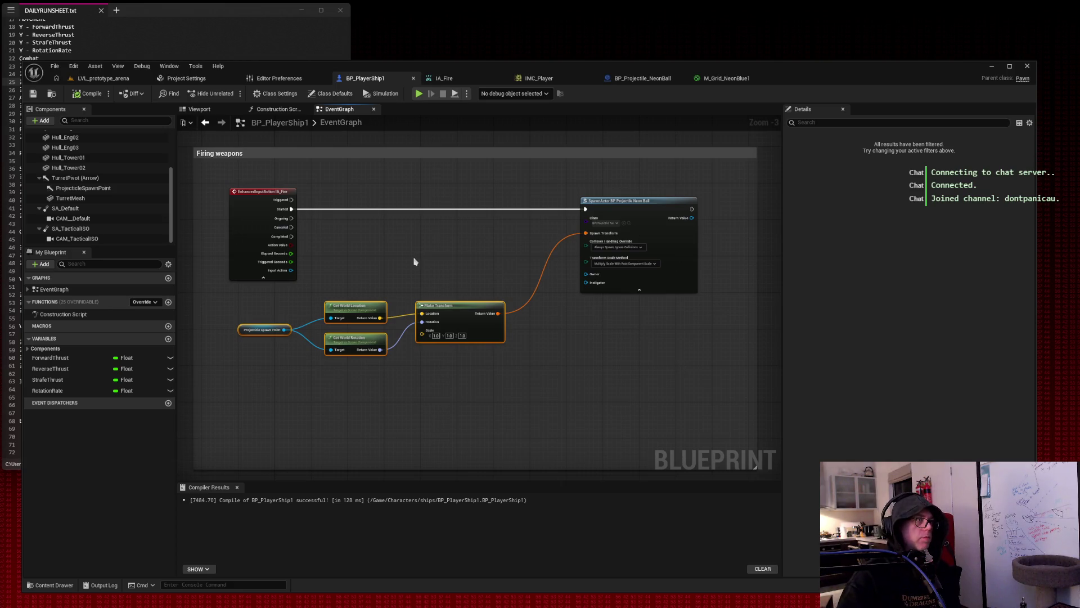
{"action": "left_click_drag", "start_coordinate": [222, 293], "coordinate": [572, 379]}
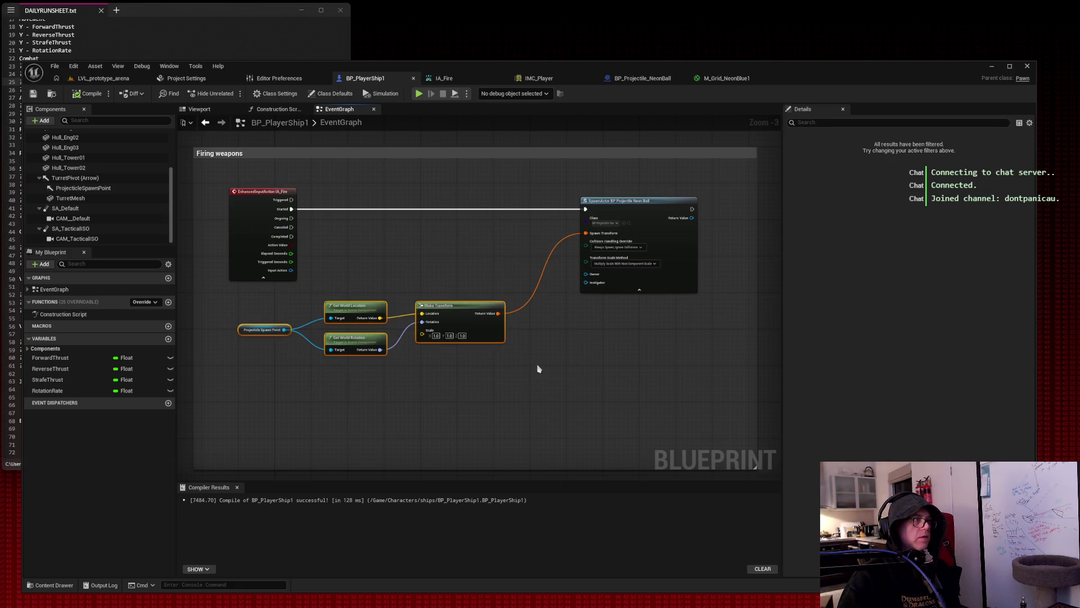
{"action": "scroll", "coordinate": [111, 208], "scroll_direction": "up", "scroll_amount": 2}
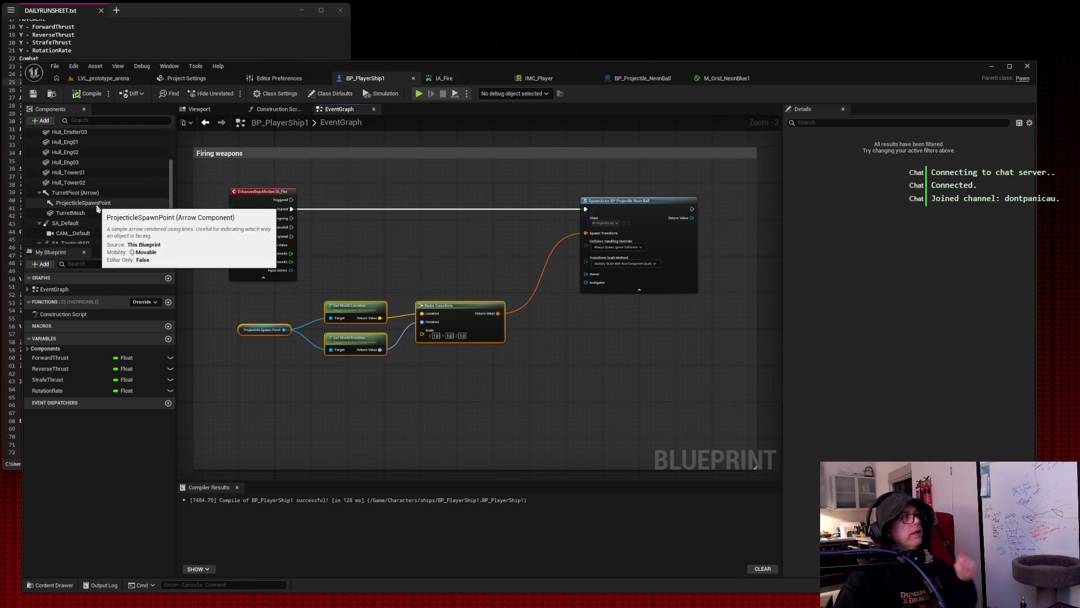
{"action": "mouse_move", "coordinate": [228, 288]}
{"action": "left_mouse_down"}
{"action": "mouse_move", "coordinate": [403, 388]}
{"action": "mouse_move", "coordinate": [548, 403]}
{"action": "mouse_move", "coordinate": [783, 241]}
{"action": "mouse_move", "coordinate": [544, 219]}
{"action": "left_mouse_up"}
{"action": "left_click", "coordinate": [372, 343]}
{"action": "mouse_move", "coordinate": [369, 342]}
{"action": "left_mouse_down"}
{"action": "mouse_move", "coordinate": [598, 313]}
{"action": "mouse_move", "coordinate": [588, 313]}
{"action": "left_mouse_up"}
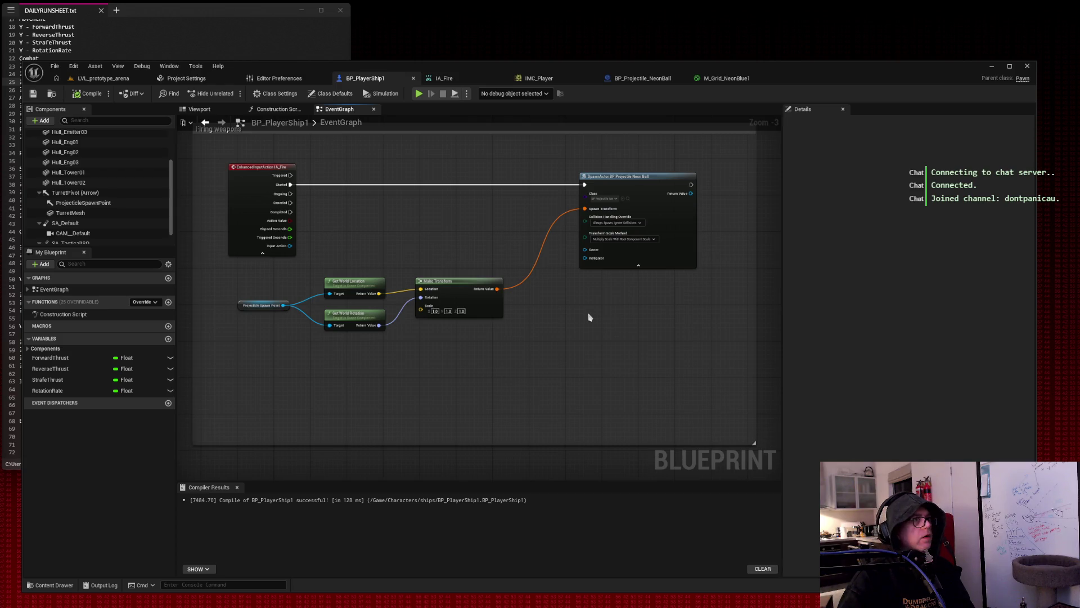
{"action": "left_click", "coordinate": [87, 93]}
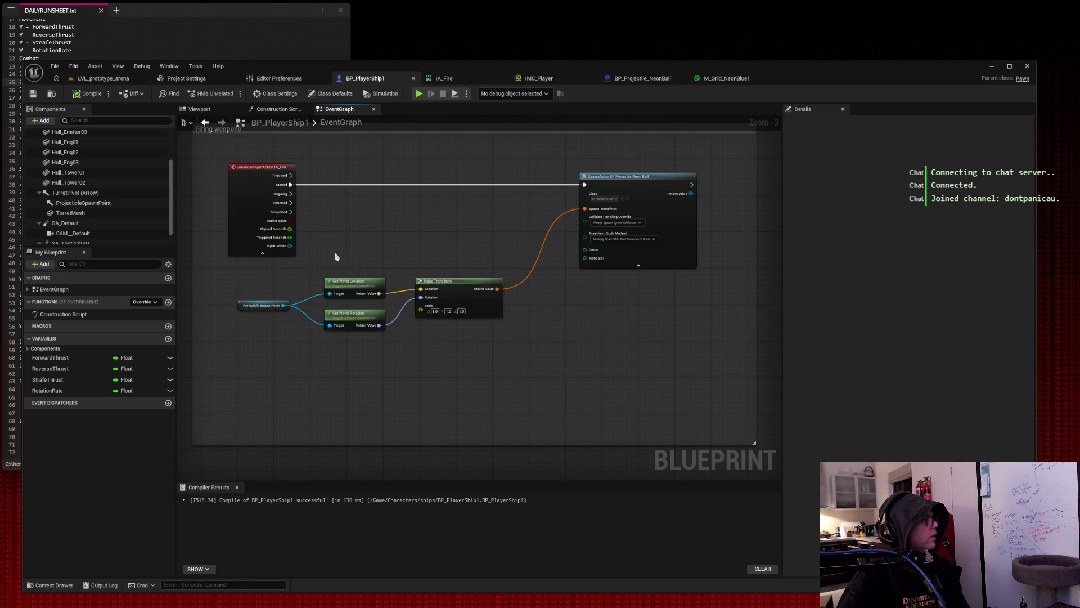
{"action": "mouse_move", "coordinate": [335, 256]}
{"action": "left_mouse_down"}
{"action": "mouse_move", "coordinate": [388, 306]}
{"action": "mouse_move", "coordinate": [494, 352]}
{"action": "left_mouse_up"}
Replace the location, rotation and Make Transform nodes with a Get World Transform wired into Spawn Transform.
{"action": "key", "text": "Delete"}
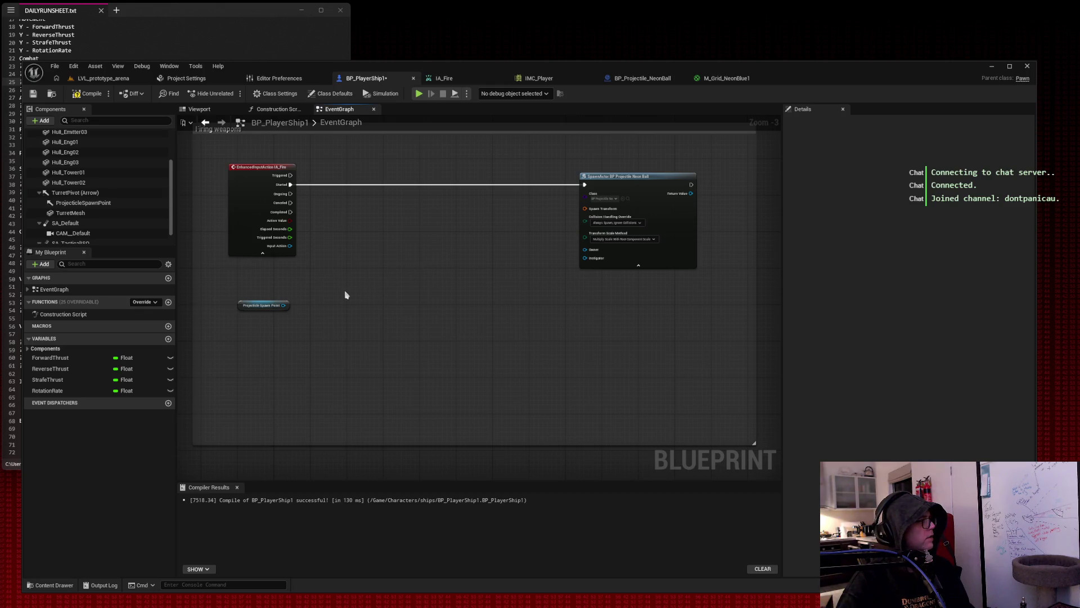
{"action": "left_click_drag", "start_coordinate": [284, 305], "coordinate": [375, 298]}
{"action": "type", "text": "get world transform"}
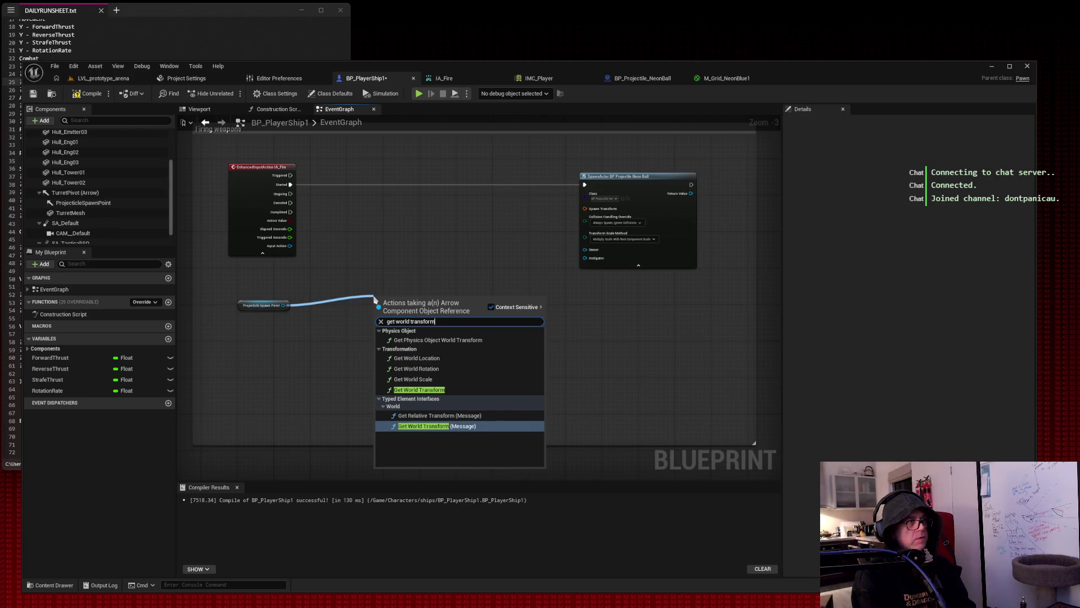
{"action": "left_click", "coordinate": [422, 389]}
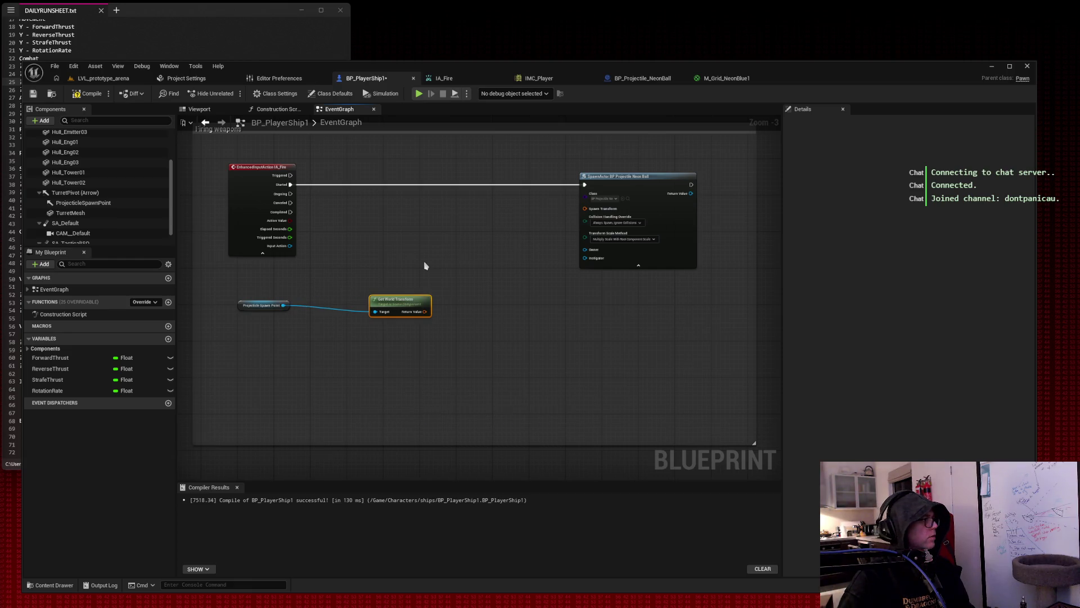
{"action": "left_click_drag", "start_coordinate": [424, 311], "coordinate": [585, 209]}
Tidy the spawn point, Get World Transform and SpawnActor nodes, then compile the blueprint.
{"action": "mouse_move", "coordinate": [262, 305]}
{"action": "left_mouse_down"}
{"action": "mouse_move", "coordinate": [325, 268]}
{"action": "mouse_move", "coordinate": [340, 245]}
{"action": "left_mouse_up"}
{"action": "left_click_drag", "start_coordinate": [401, 298], "coordinate": [414, 234]}
{"action": "left_click_drag", "start_coordinate": [652, 184], "coordinate": [543, 187]}
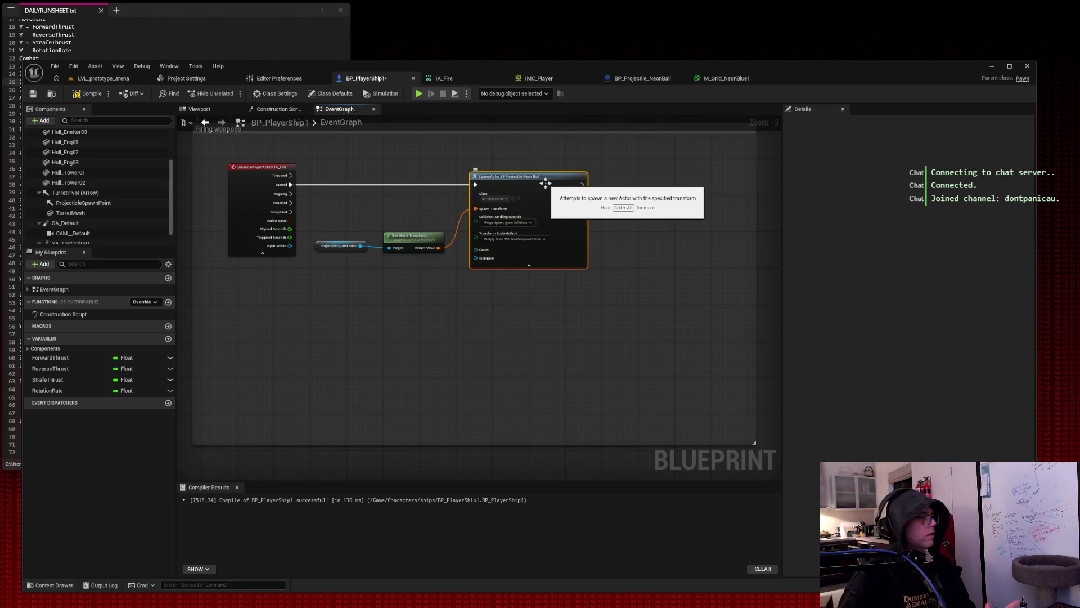
{"action": "left_click", "coordinate": [89, 93]}
{"action": "left_click", "coordinate": [32, 94]}
{"action": "left_click", "coordinate": [102, 78]}
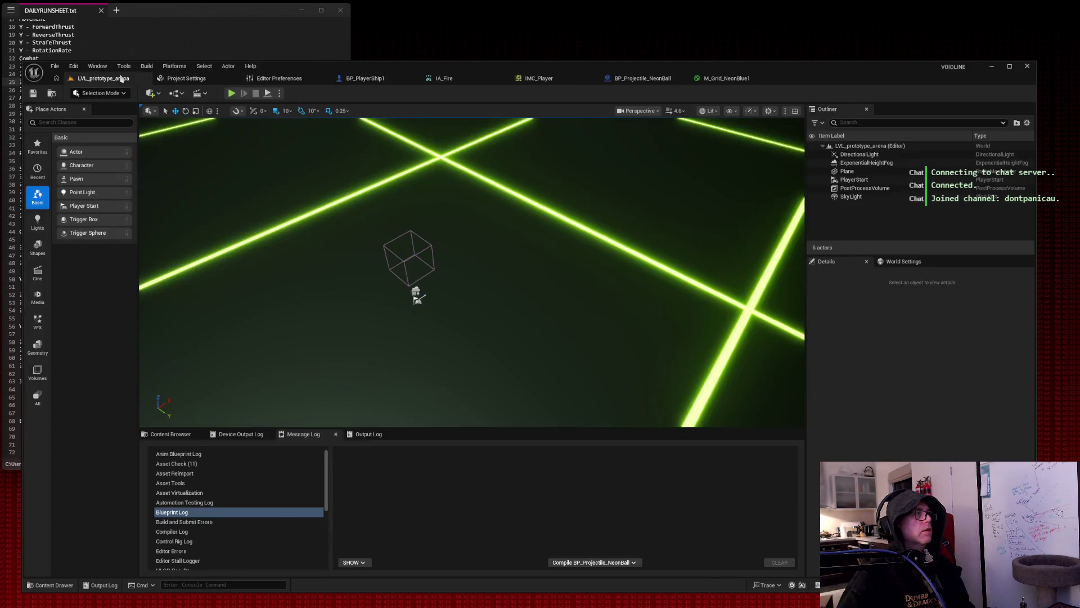
{"action": "left_click", "coordinate": [231, 94]}
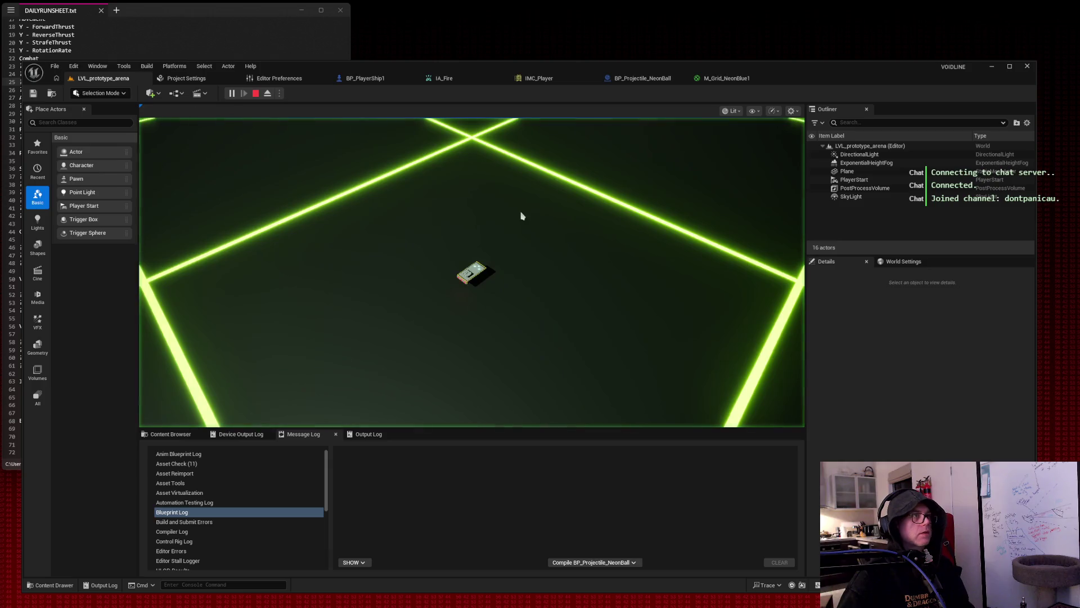
{"action": "key", "text": "w"}
{"action": "key", "text": "w"}
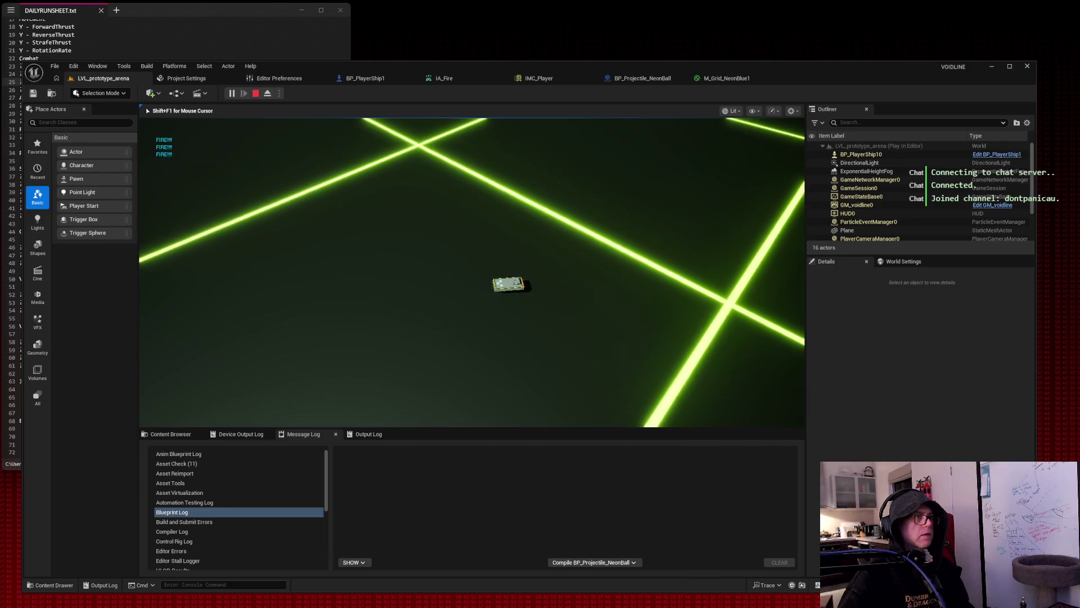
{"action": "key", "text": "space"}
{"action": "key", "text": "a"}
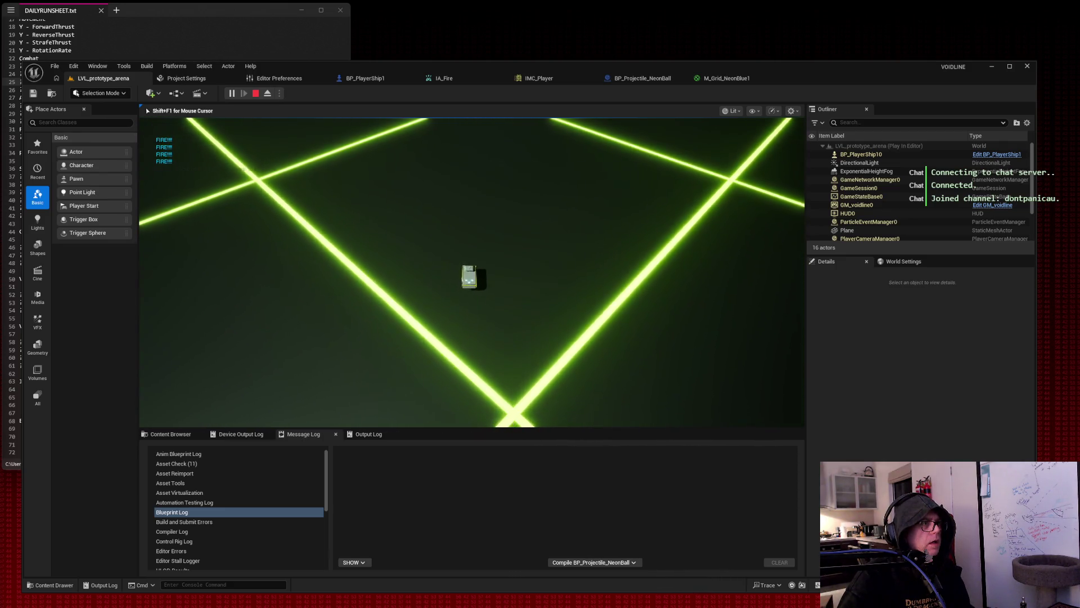
{"action": "key", "text": "d"}
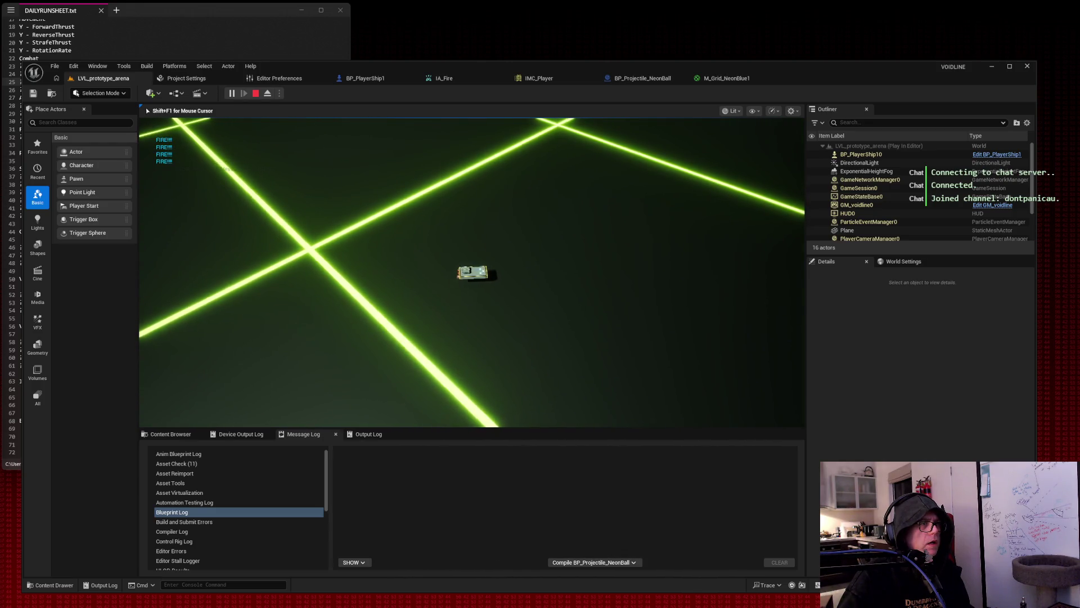
{"action": "key", "text": "d"}
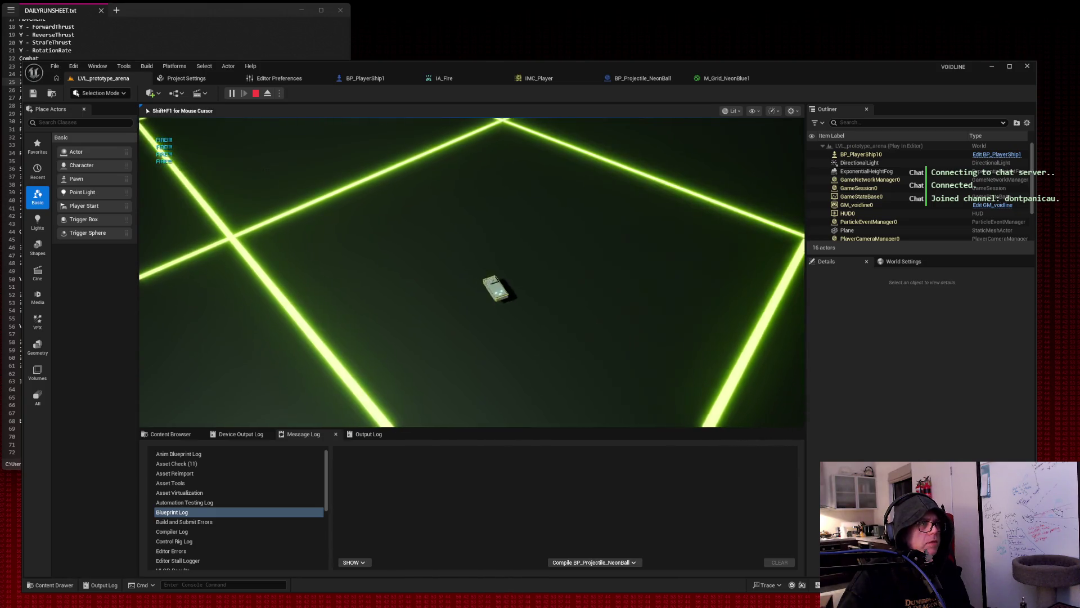
{"action": "key", "text": "space"}
{"action": "key", "text": "space"}
{"action": "key", "text": "space"}
{"action": "key", "text": "space"}
{"action": "key", "text": "space"}
{"action": "key", "text": "space"}
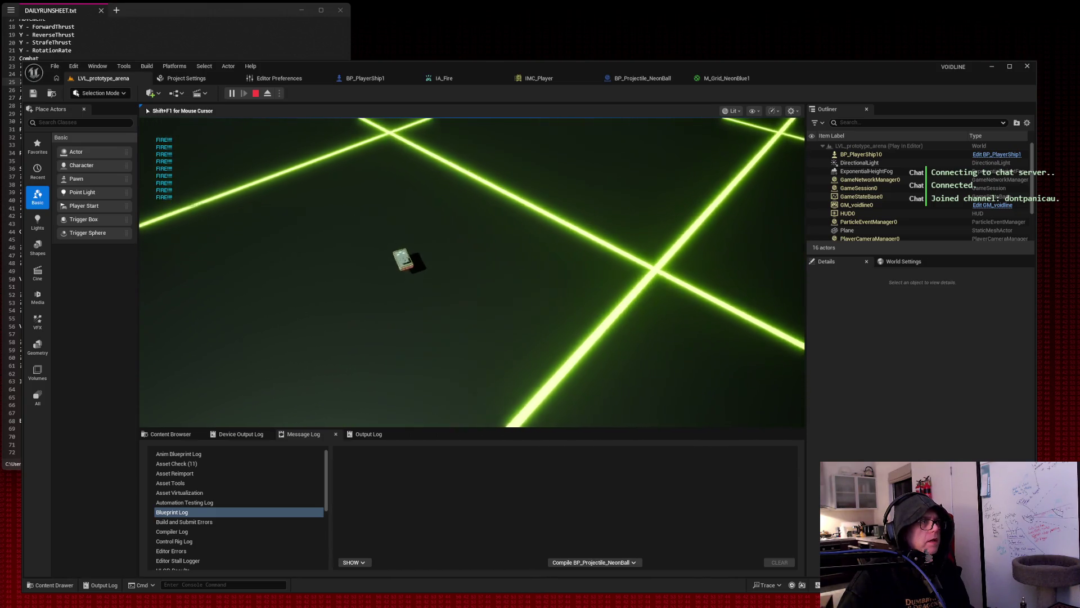
{"action": "key", "text": "a"}
{"action": "key", "text": "space"}
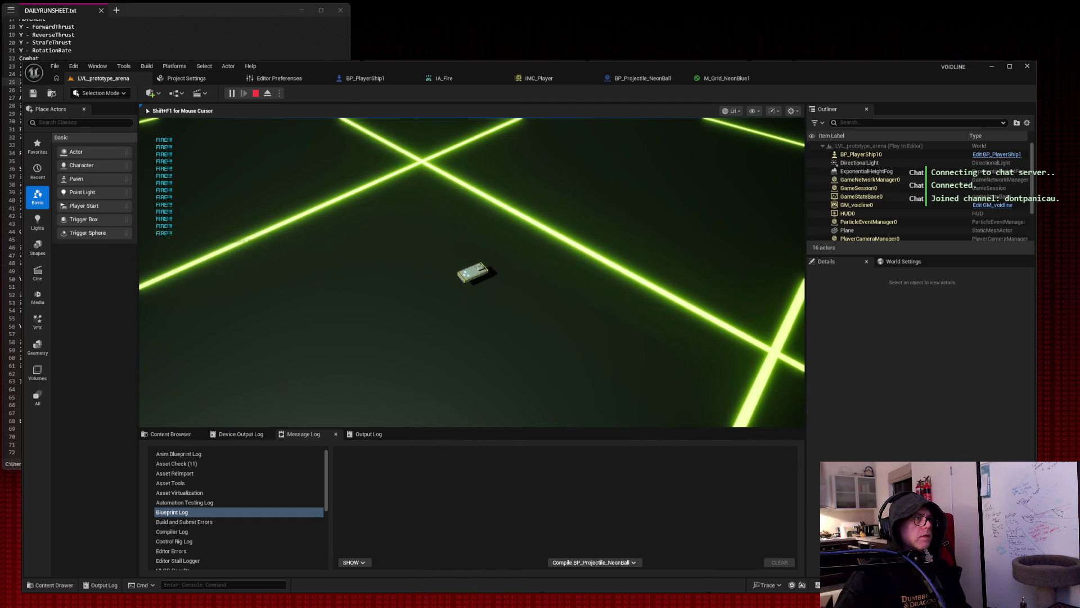
{"action": "key", "text": "space"}
{"action": "key", "text": "space"}
{"action": "key", "text": "space"}
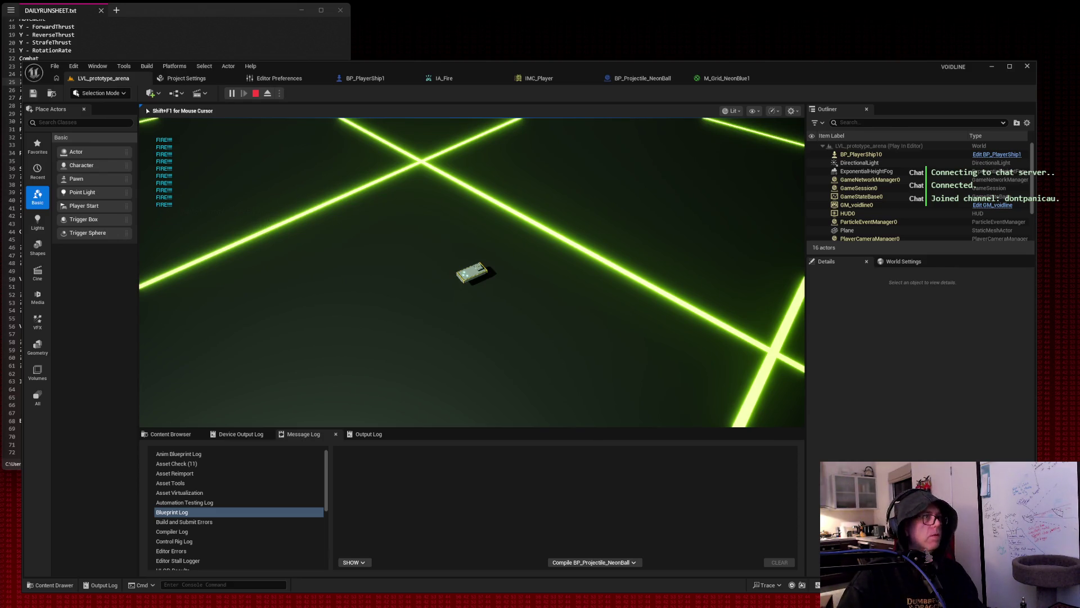
{"action": "key", "text": "space"}
{"action": "key", "text": "space"}
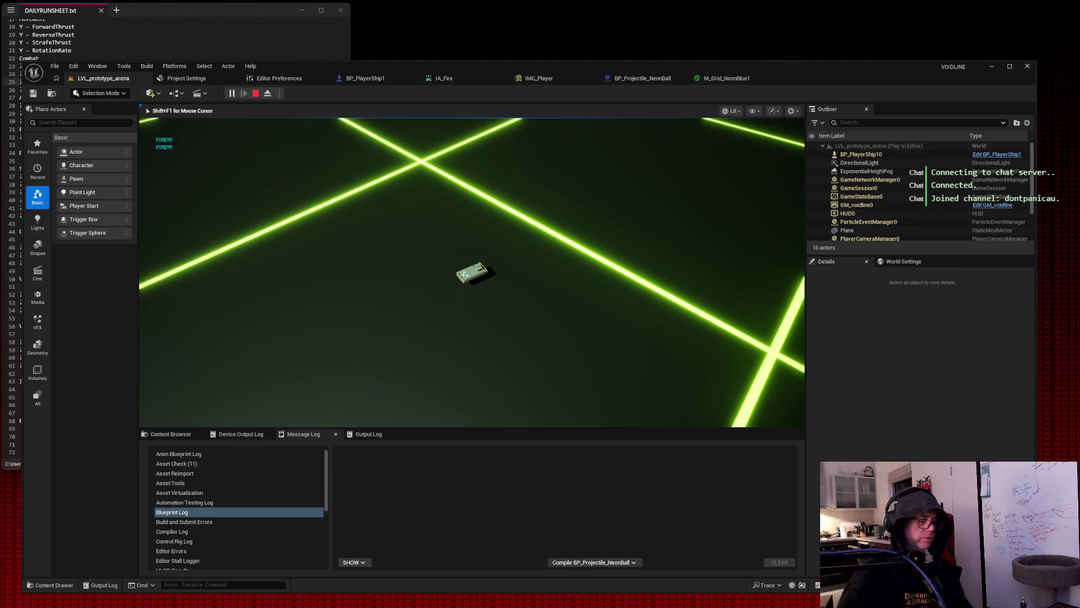
{"action": "key", "text": "space"}
{"action": "key", "text": "space"}
{"action": "key", "text": "space"}
{"action": "key", "text": "w"}
{"action": "key", "text": "space"}
{"action": "key", "text": "space"}
{"action": "key", "text": "space"}
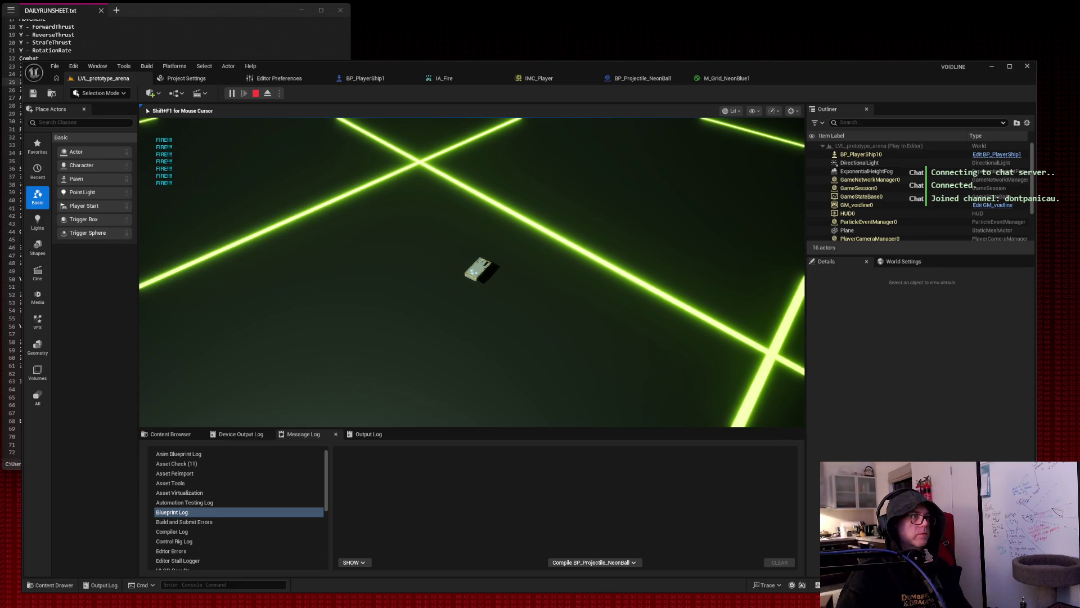
{"action": "key", "text": "space"}
{"action": "key", "text": "space"}
{"action": "key", "text": "space"}
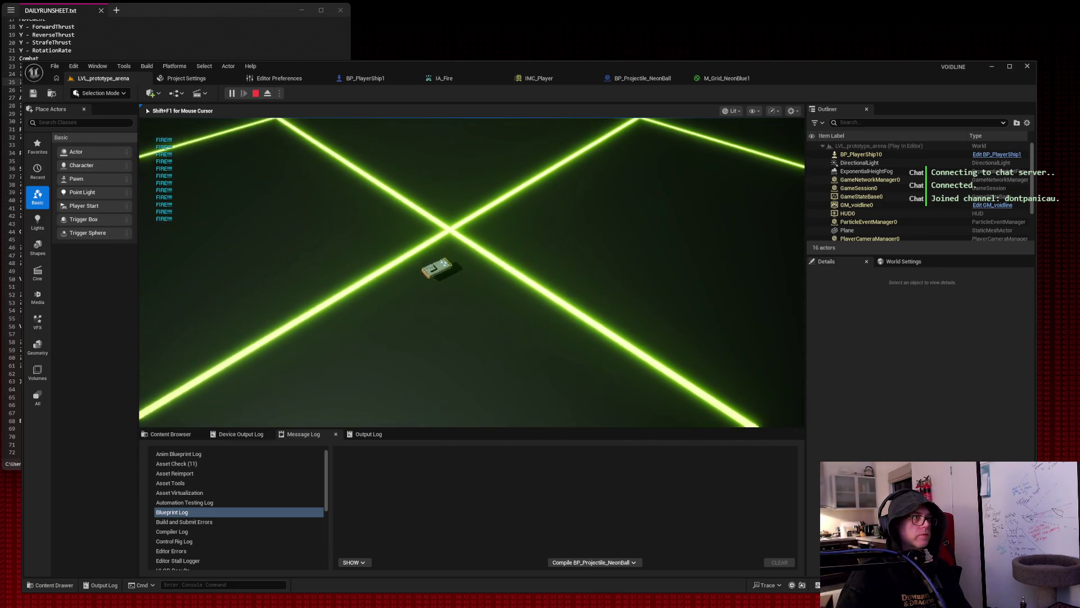
{"action": "key", "text": "space"}
{"action": "key", "text": "space"}
{"action": "key", "text": "space"}
{"action": "key", "text": "d"}
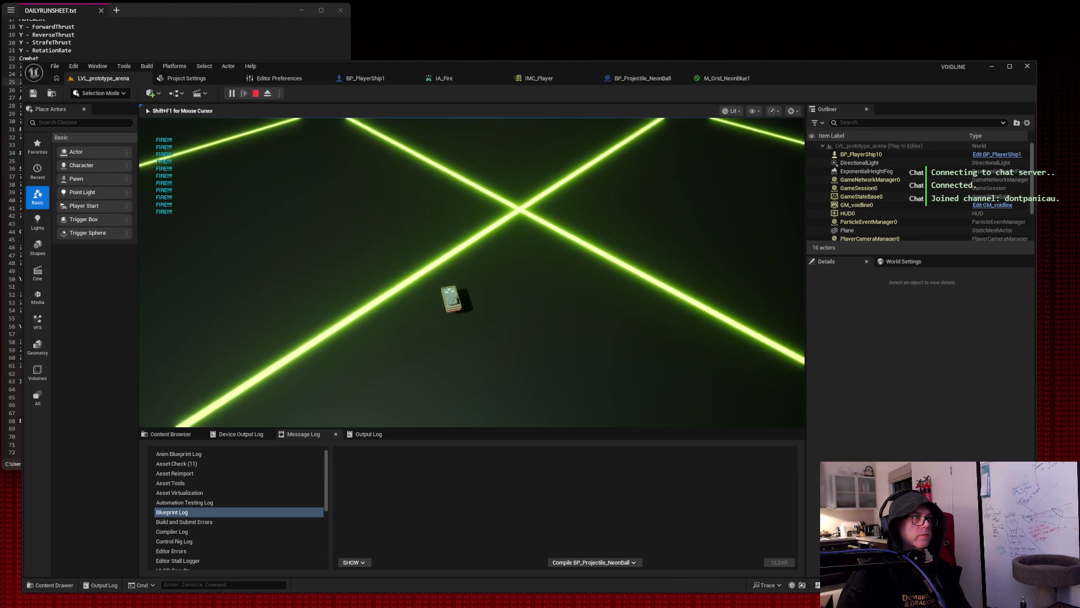
{"action": "key", "text": "space"}
{"action": "key", "text": "space"}
{"action": "key", "text": "space"}
{"action": "key", "text": "a"}
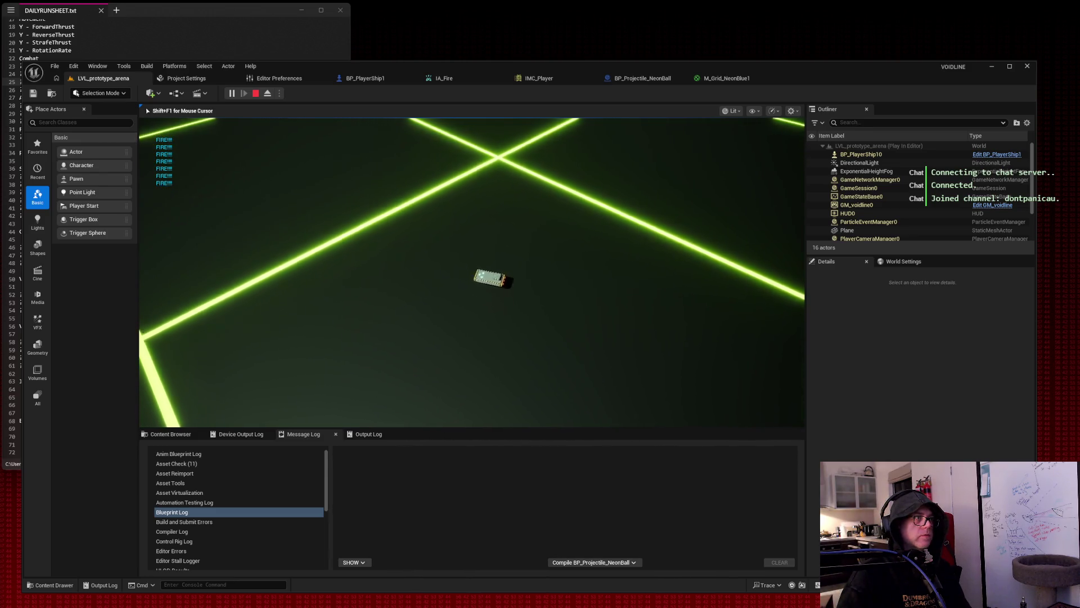
{"action": "key", "text": "space"}
{"action": "key", "text": "space"}
{"action": "key", "text": "space"}
{"action": "key", "text": "a"}
{"action": "key", "text": "space"}
{"action": "key", "text": "space"}
{"action": "key", "text": "space"}
{"action": "key", "text": "d"}
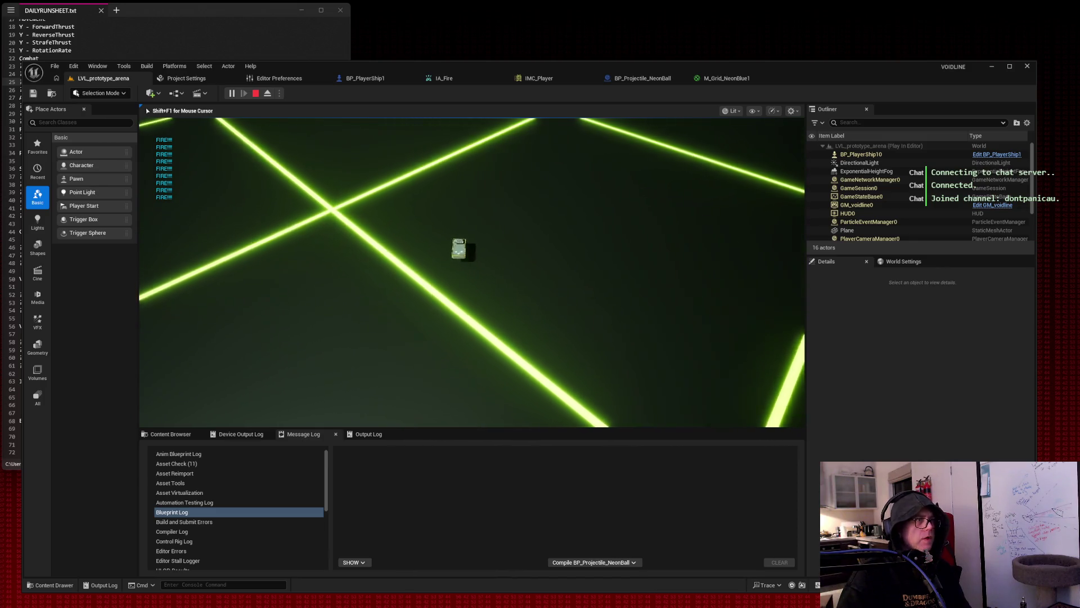
{"action": "key", "text": "space"}
{"action": "key", "text": "space"}
{"action": "key", "text": "space"}
{"action": "key", "text": "d"}
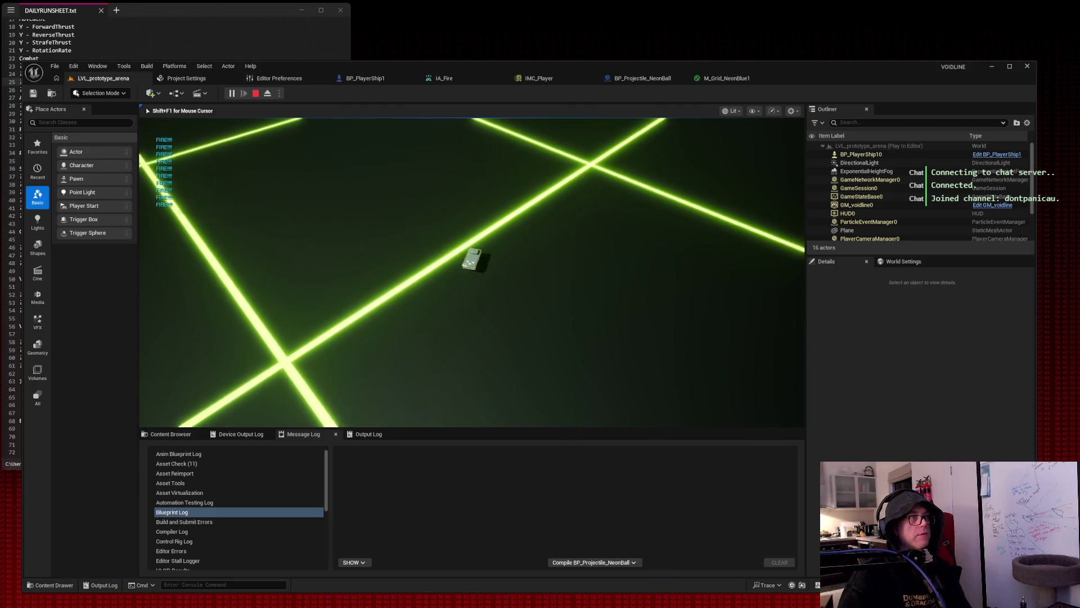
{"action": "key", "text": "space"}
{"action": "key", "text": "space"}
{"action": "key", "text": "space"}
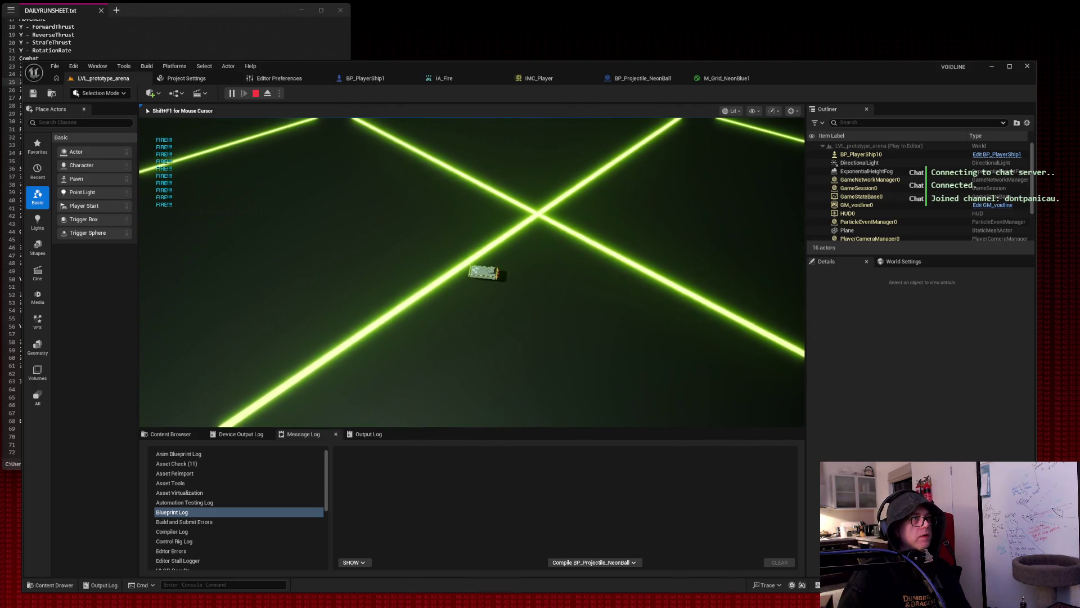
{"action": "key", "text": "space"}
{"action": "key", "text": "space"}
{"action": "key", "text": "space"}
{"action": "key", "text": "a"}
{"action": "key", "text": "space"}
{"action": "key", "text": "space"}
{"action": "key", "text": "space"}
{"action": "key", "text": "a"}
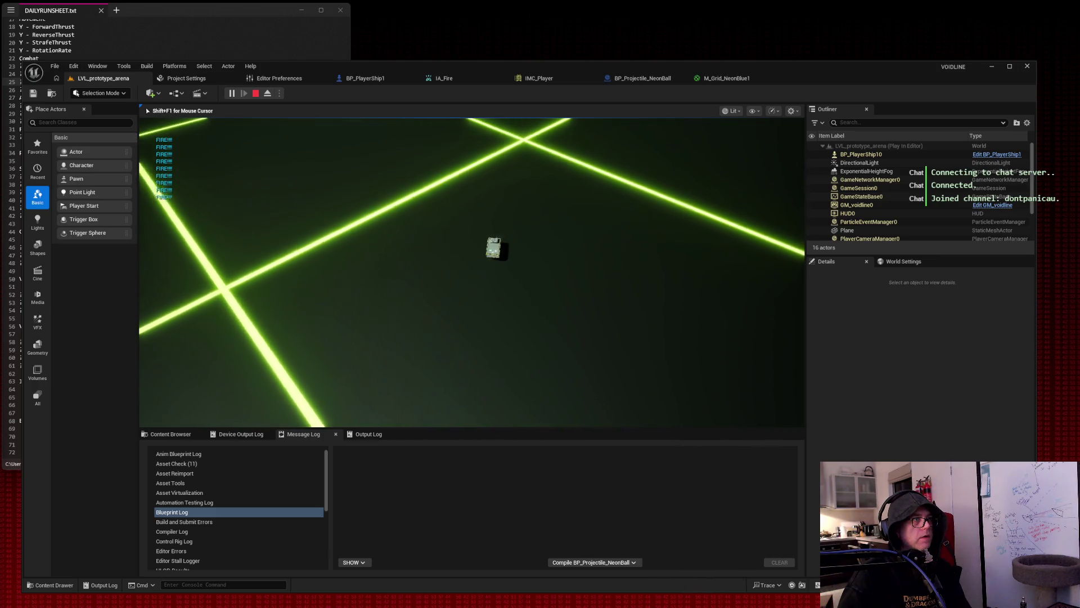
{"action": "key", "text": "space"}
{"action": "key", "text": "space"}
{"action": "key", "text": "space"}
{"action": "key", "text": "d"}
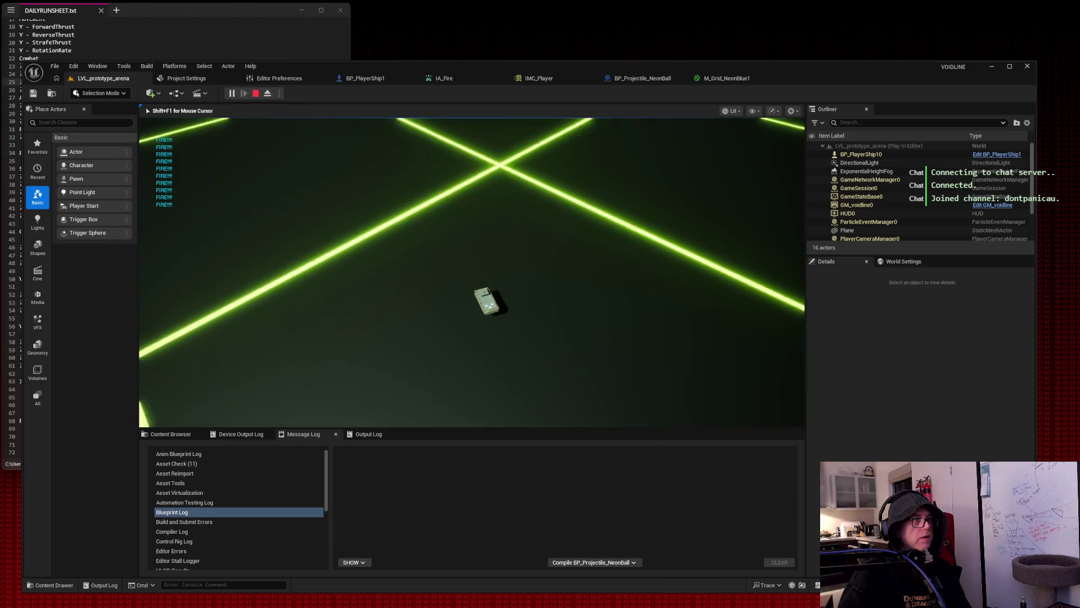
{"action": "key", "text": "space"}
{"action": "key", "text": "space"}
{"action": "key", "text": "space"}
{"action": "key", "text": "a"}
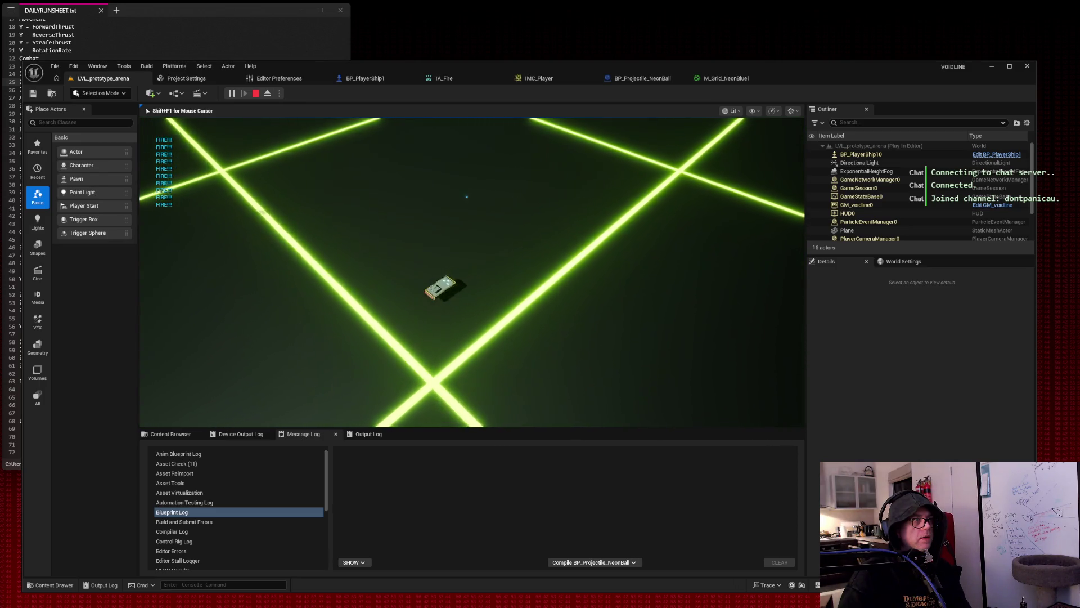
{"action": "key", "text": "a"}
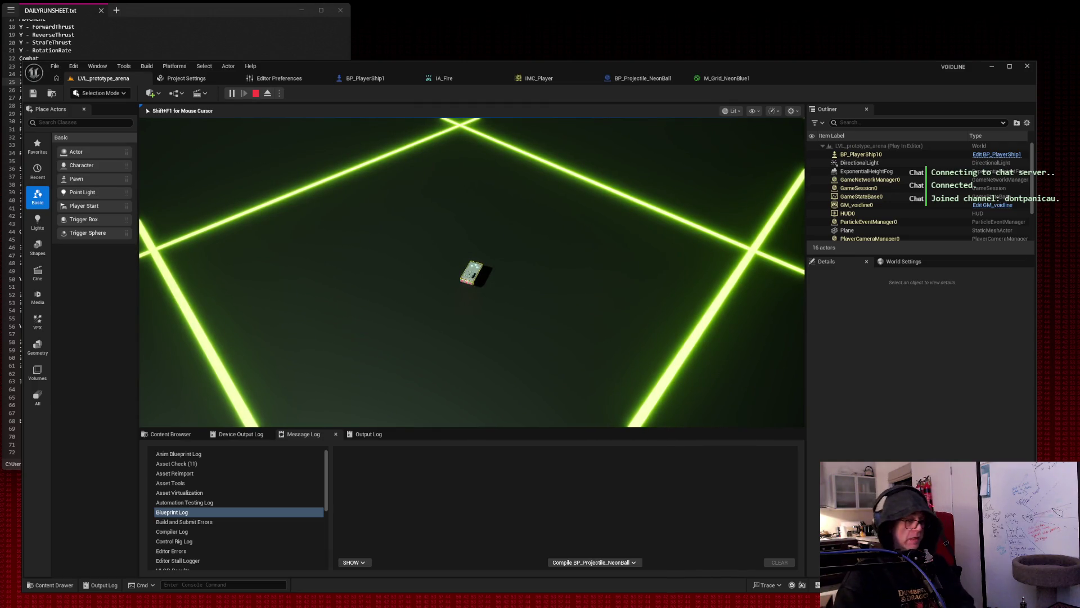
{"action": "key", "text": "Escape"}
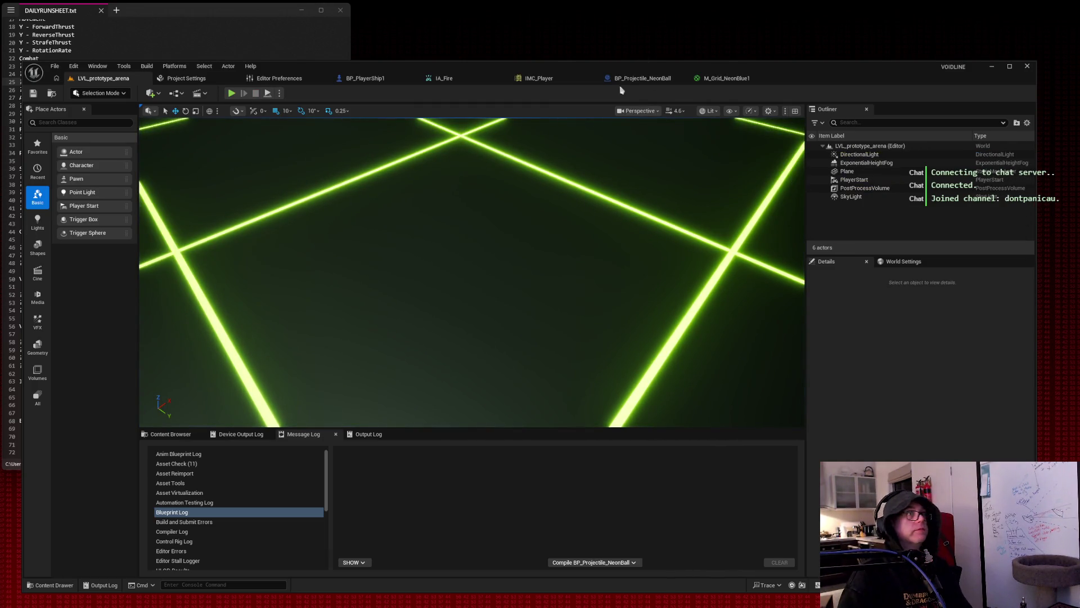
{"action": "left_click", "coordinate": [363, 81]}
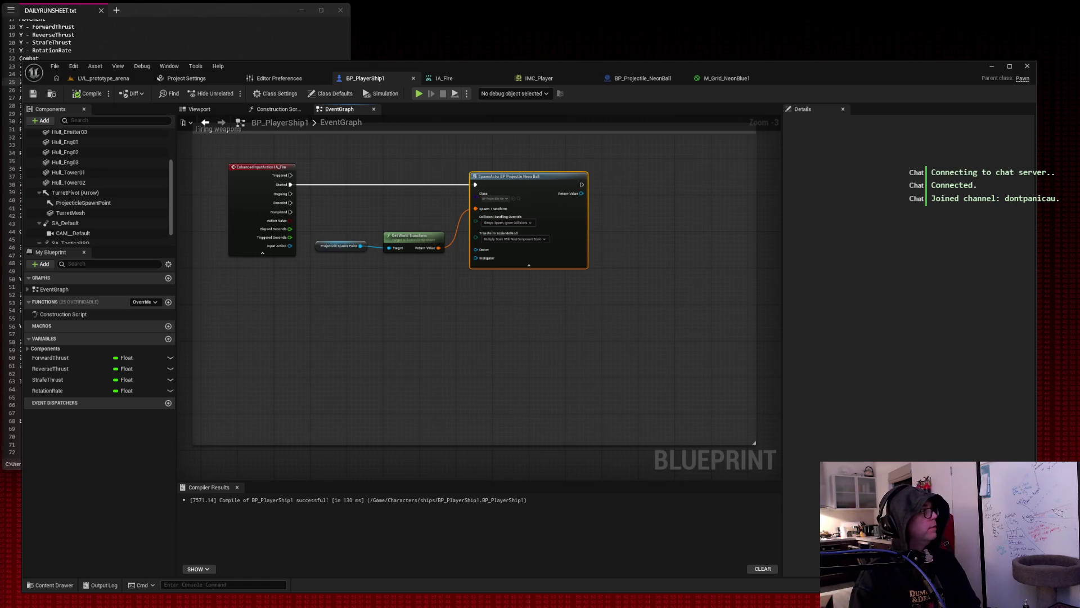
Open BP_Projectile_NeonBall and close the M_Grid_NeonBlue1, IMC_Player and IA_Fire tabs.
{"action": "left_click", "coordinate": [643, 78]}
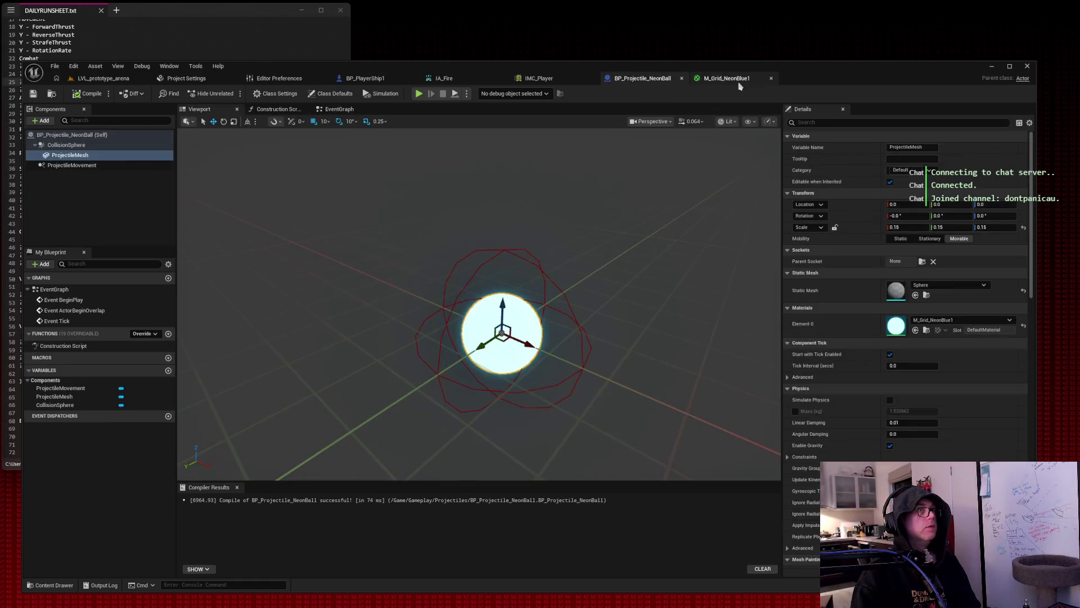
{"action": "left_click", "coordinate": [771, 79]}
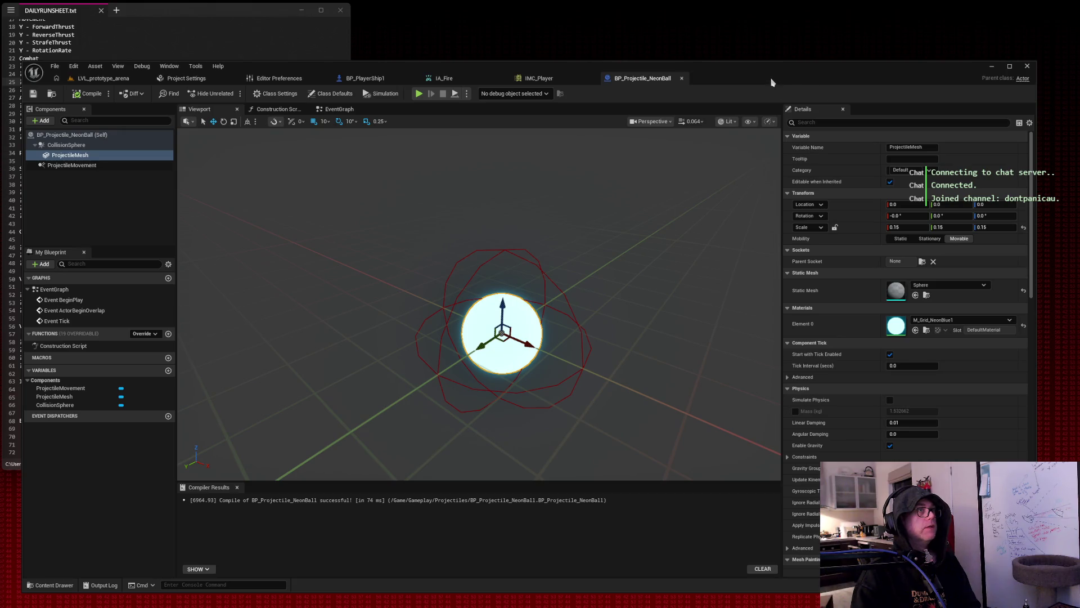
{"action": "left_click", "coordinate": [592, 79]}
{"action": "left_click", "coordinate": [502, 79]}
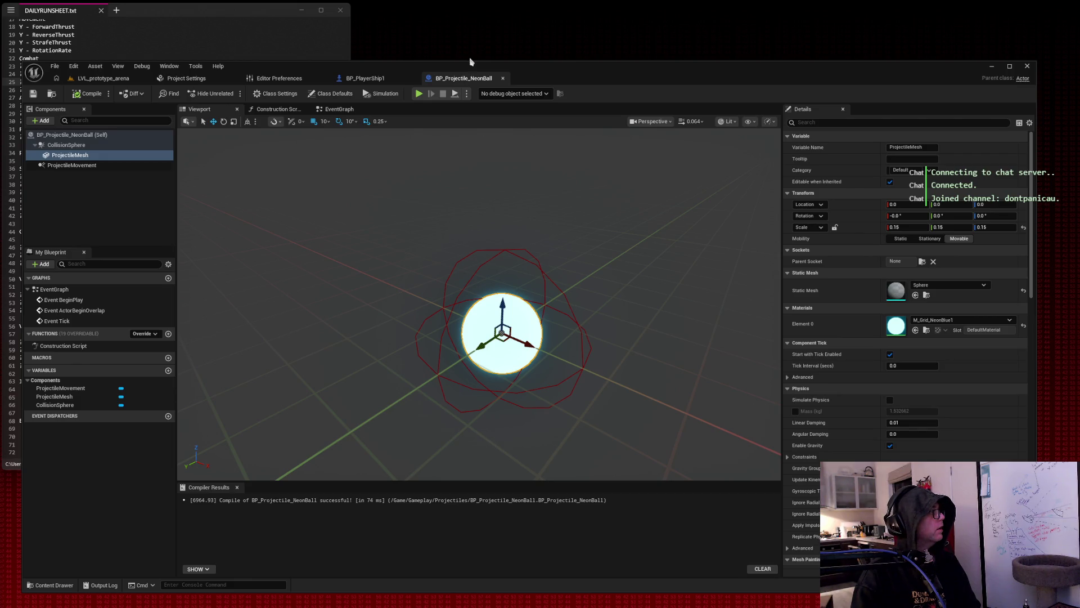
Set the ProjectileMovement Initial Speed and Max Speed both to 600.
{"action": "left_click", "coordinate": [86, 166]}
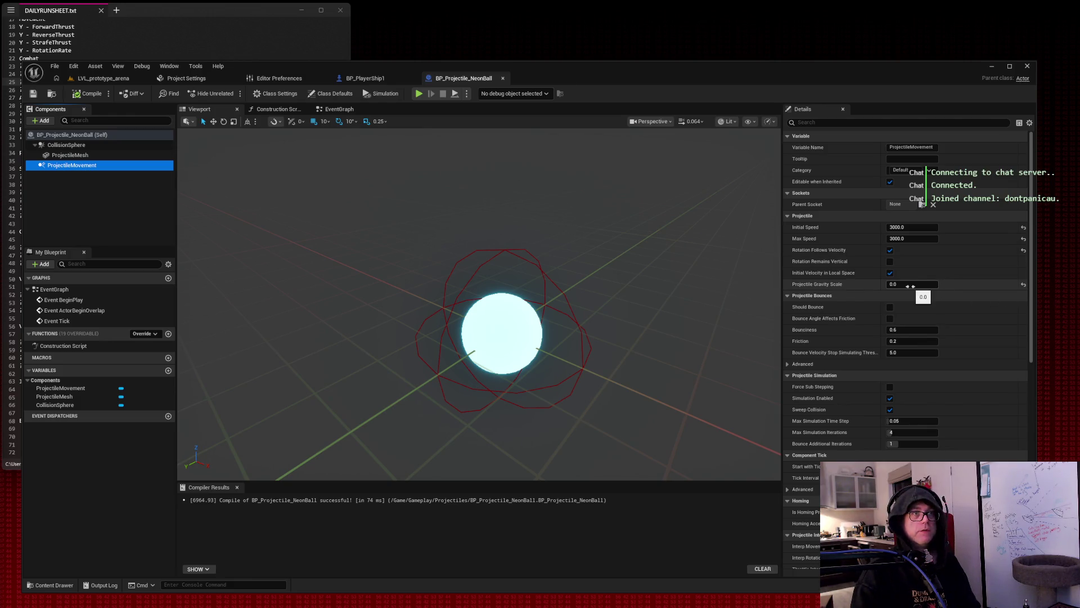
{"action": "left_click", "coordinate": [915, 228]}
{"action": "type", "text": "600"}
{"action": "key", "text": "Tab"}
{"action": "type", "text": "600"}
{"action": "key", "text": "Tab"}
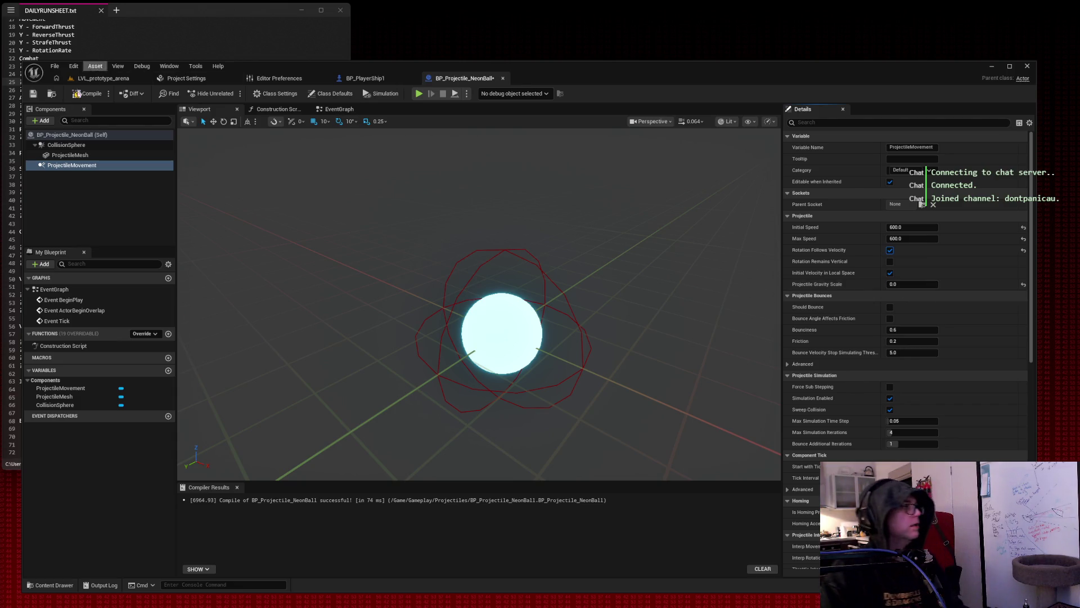
{"action": "left_click", "coordinate": [121, 135]}
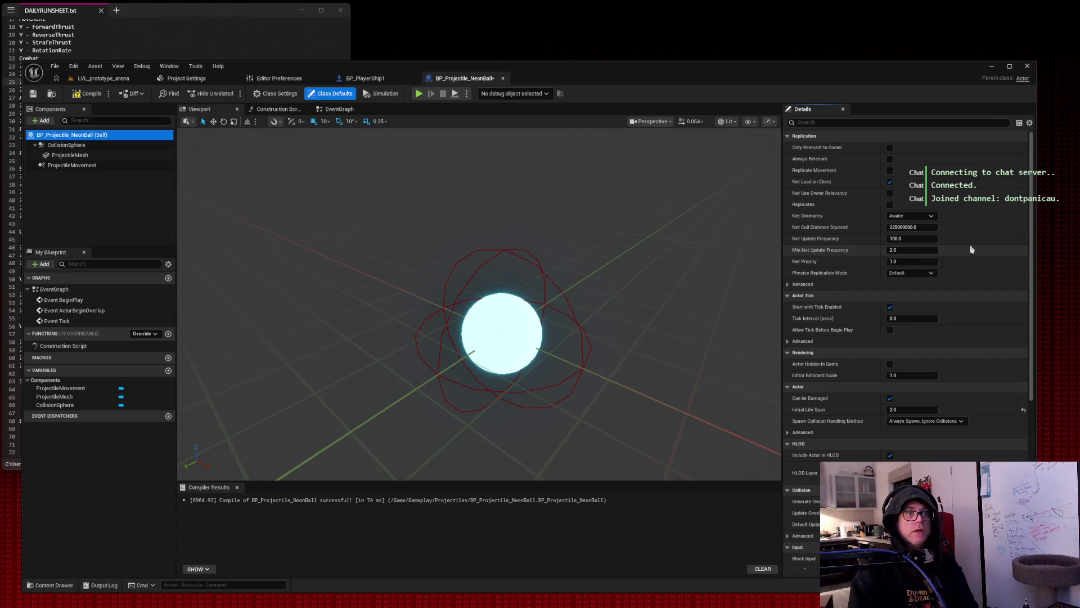
{"action": "left_click", "coordinate": [913, 409]}
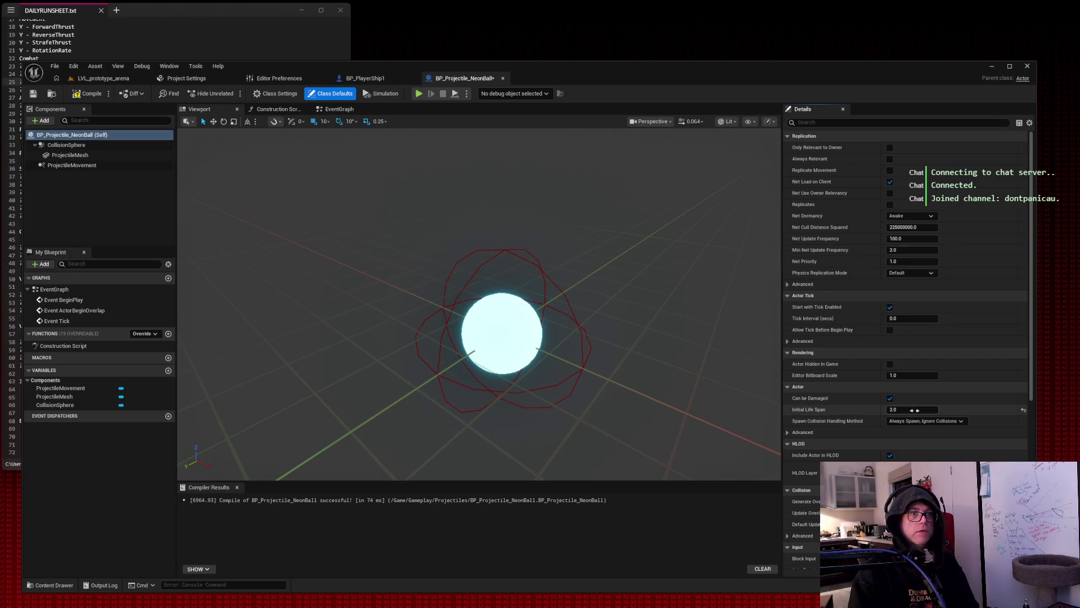
{"action": "type", "text": "5"}
Confirm Initial Life Span 5.0 and scale ProjectileMesh to 0.25 on X, Y and Z.
{"action": "key", "text": "Tab"}
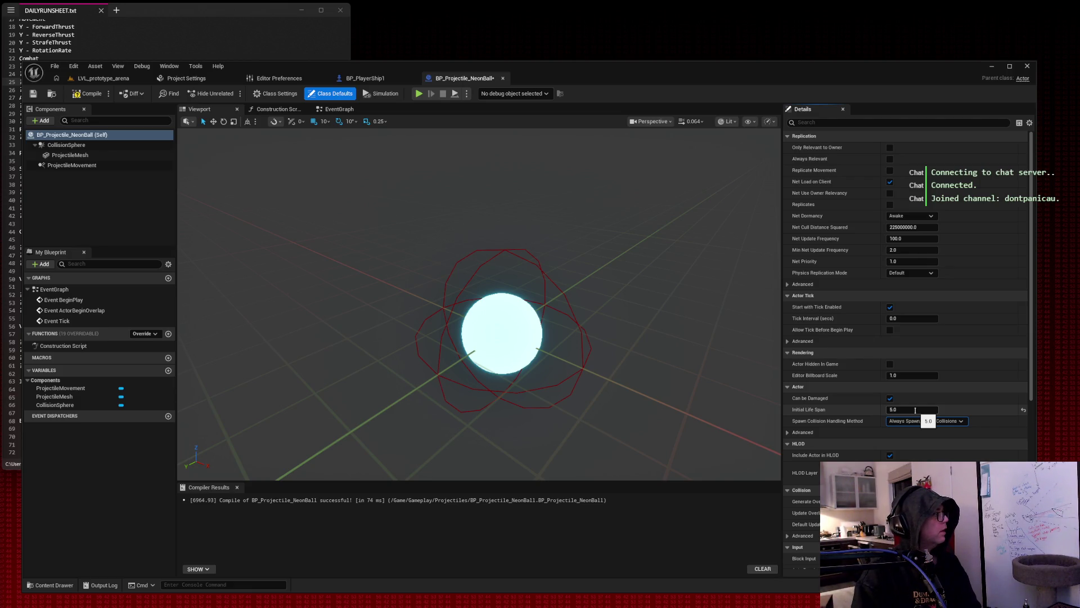
{"action": "left_click", "coordinate": [95, 156]}
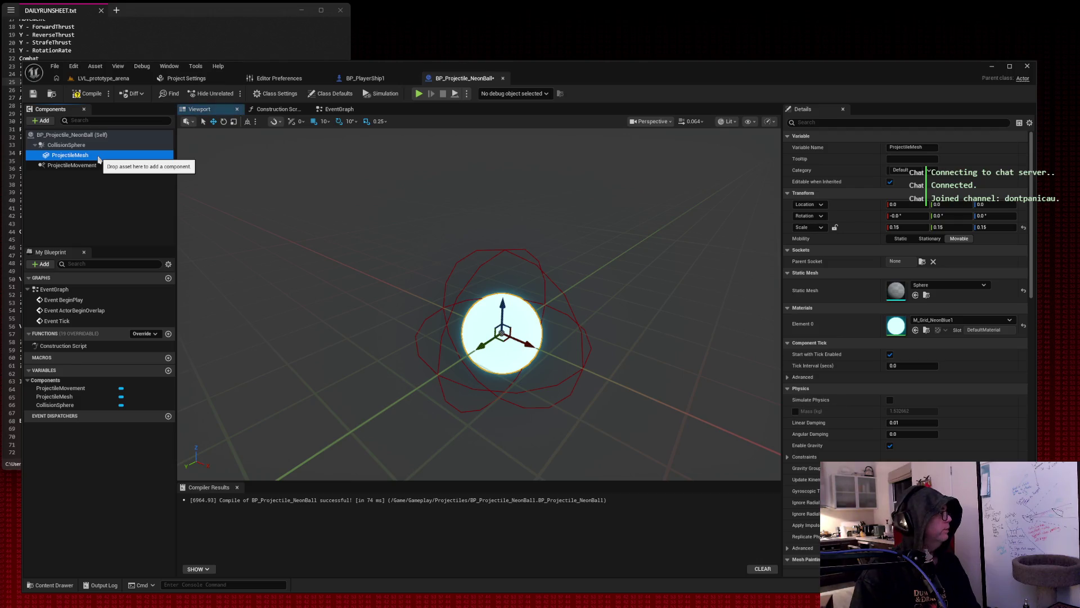
{"action": "left_click", "coordinate": [906, 227]}
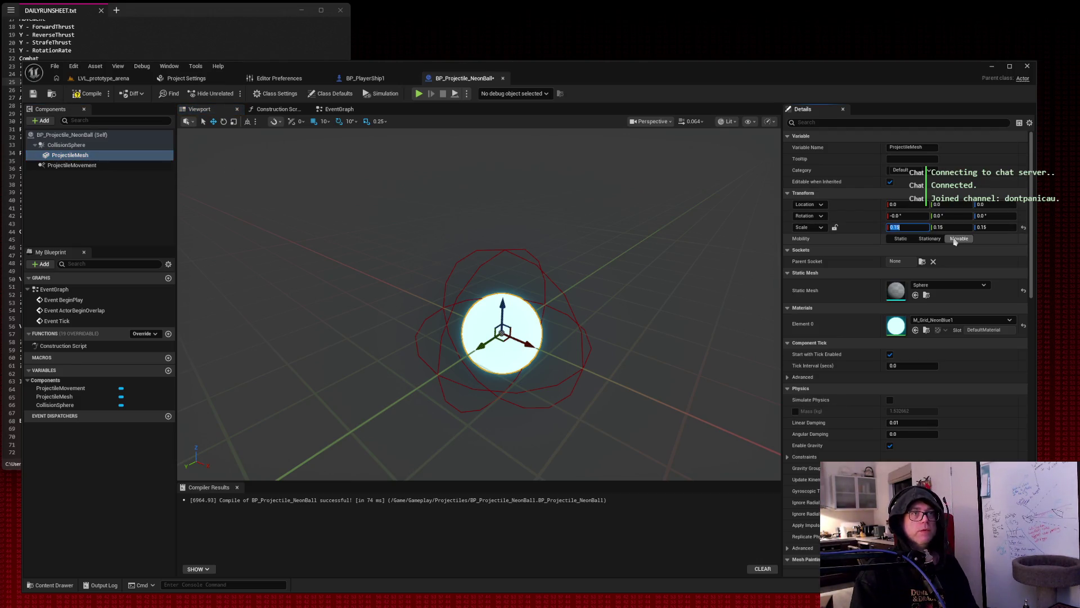
{"action": "type", "text": "0.25"}
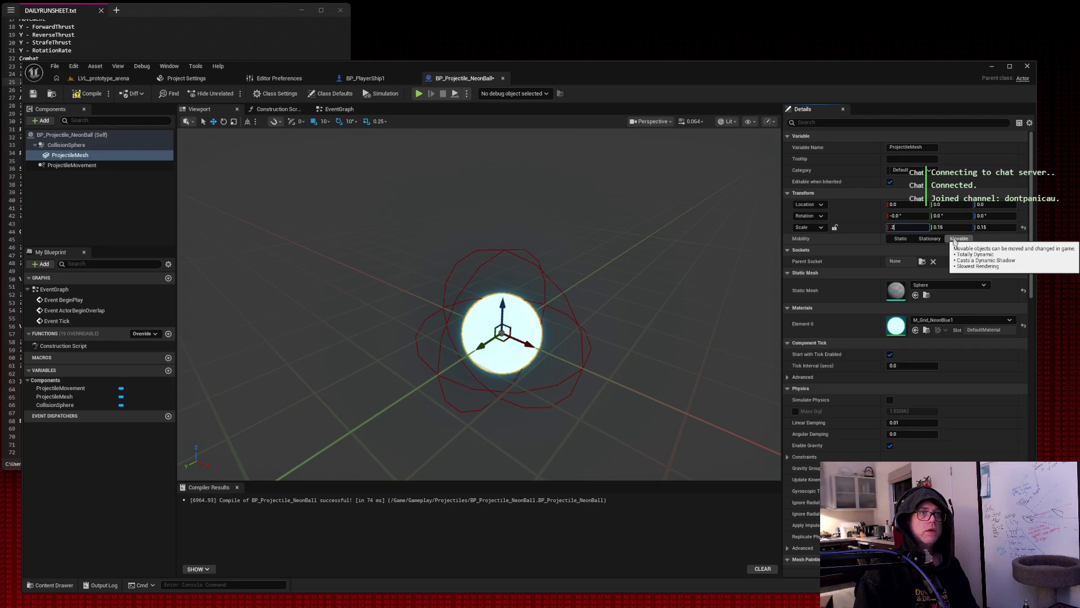
{"action": "key", "text": "Tab"}
{"action": "type", "text": "0.25"}
{"action": "key", "text": "Tab"}
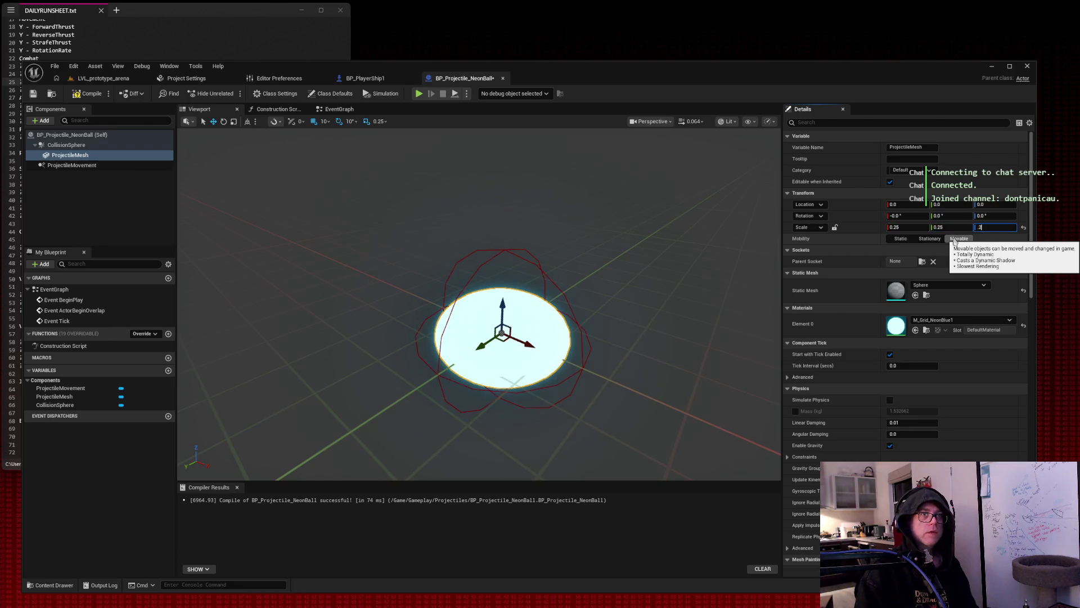
{"action": "type", "text": "0.25"}
{"action": "key", "text": "Return"}
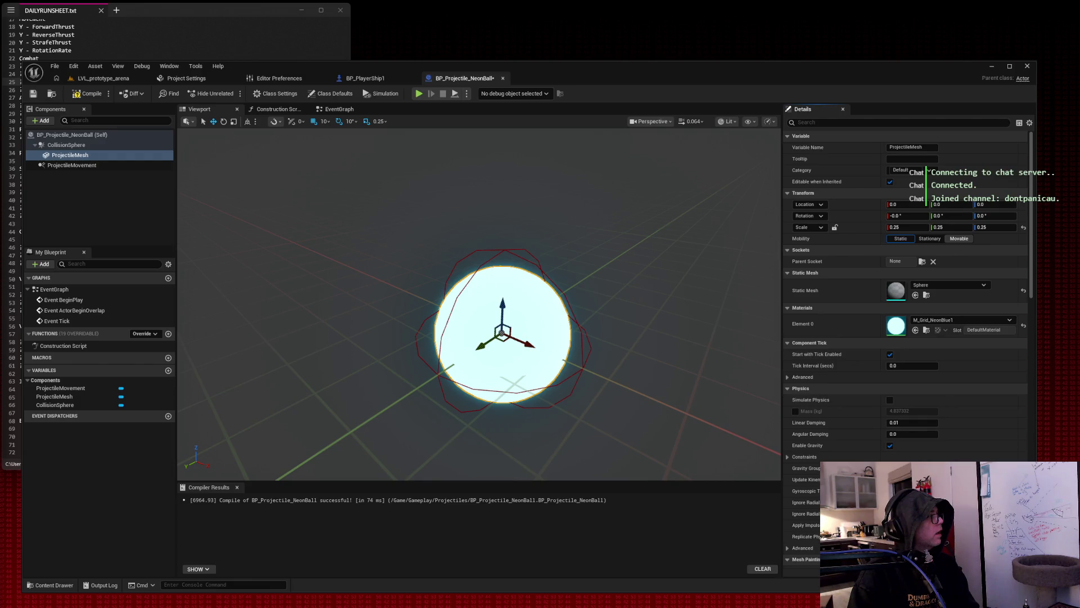
{"action": "left_click", "coordinate": [71, 145]}
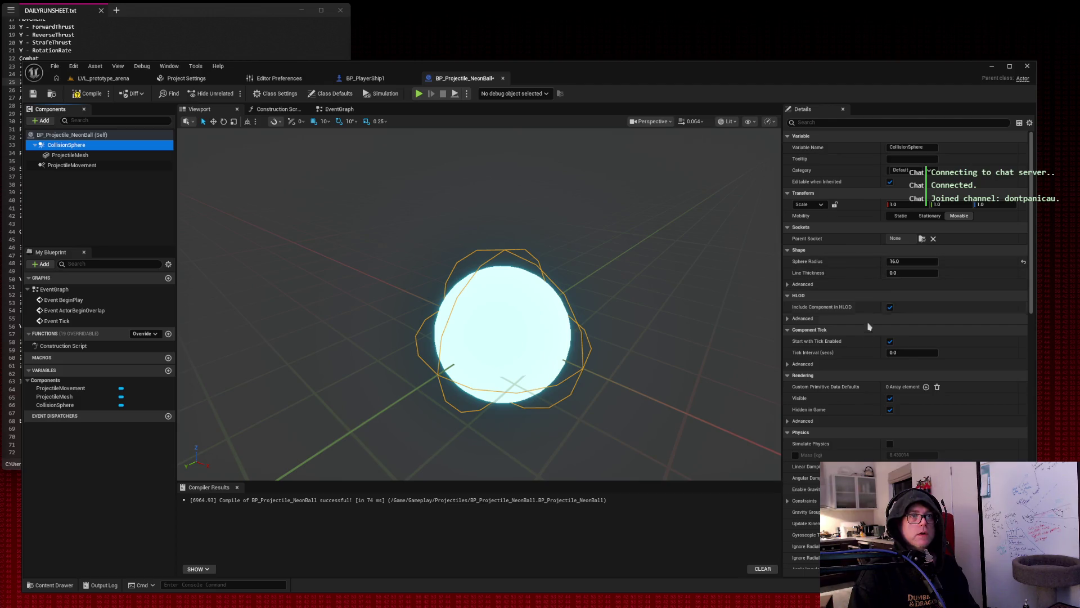
Set the CollisionSphere's Collision Presets to NoCollision.
{"action": "left_click", "coordinate": [849, 122]}
{"action": "type", "text": "collisi"}
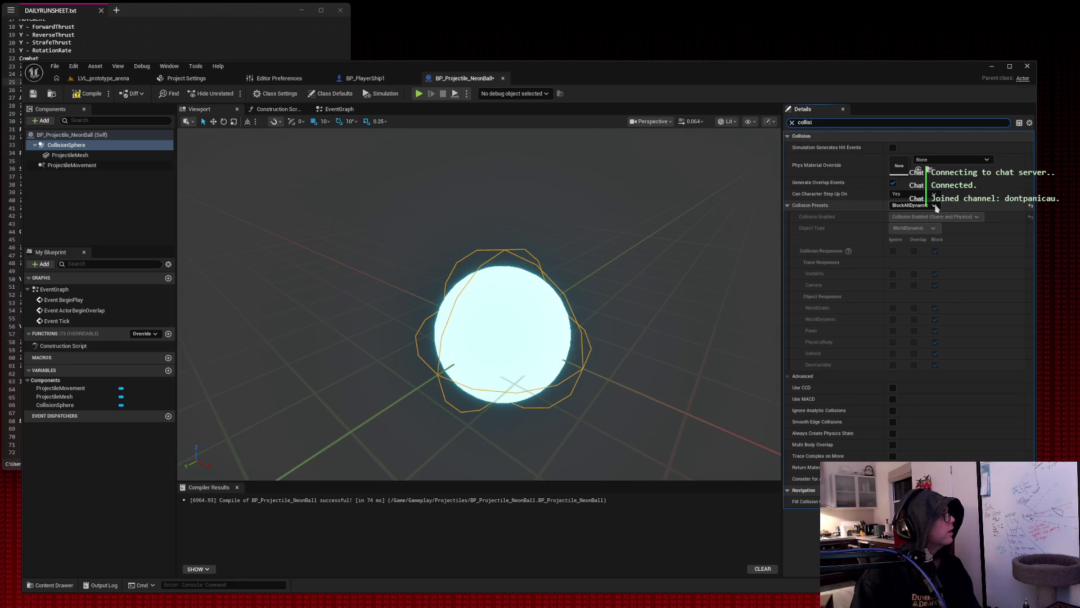
{"action": "left_click", "coordinate": [936, 207]}
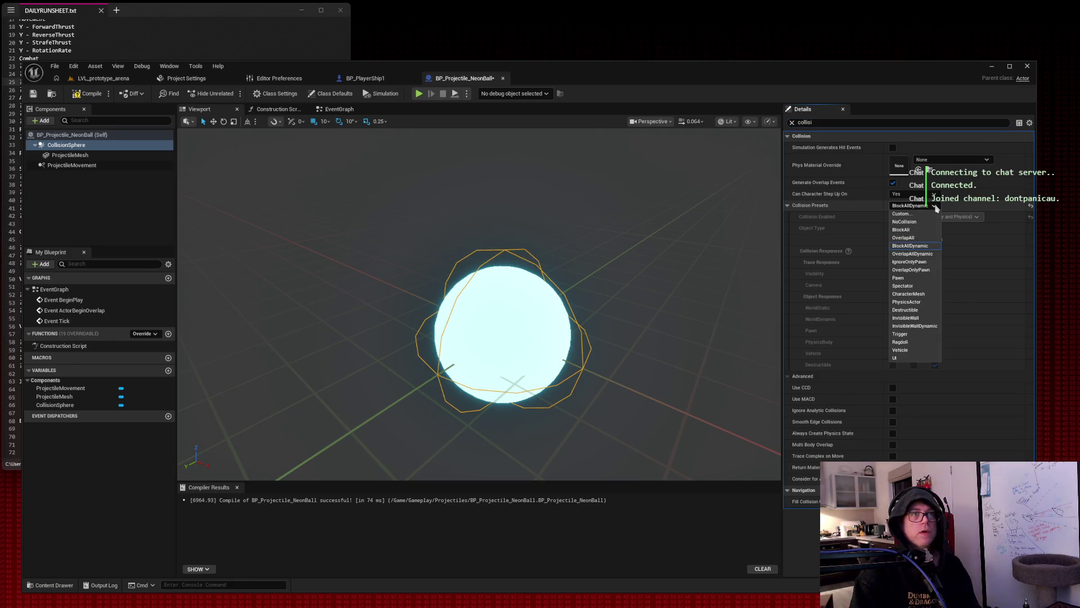
{"action": "left_click", "coordinate": [923, 220]}
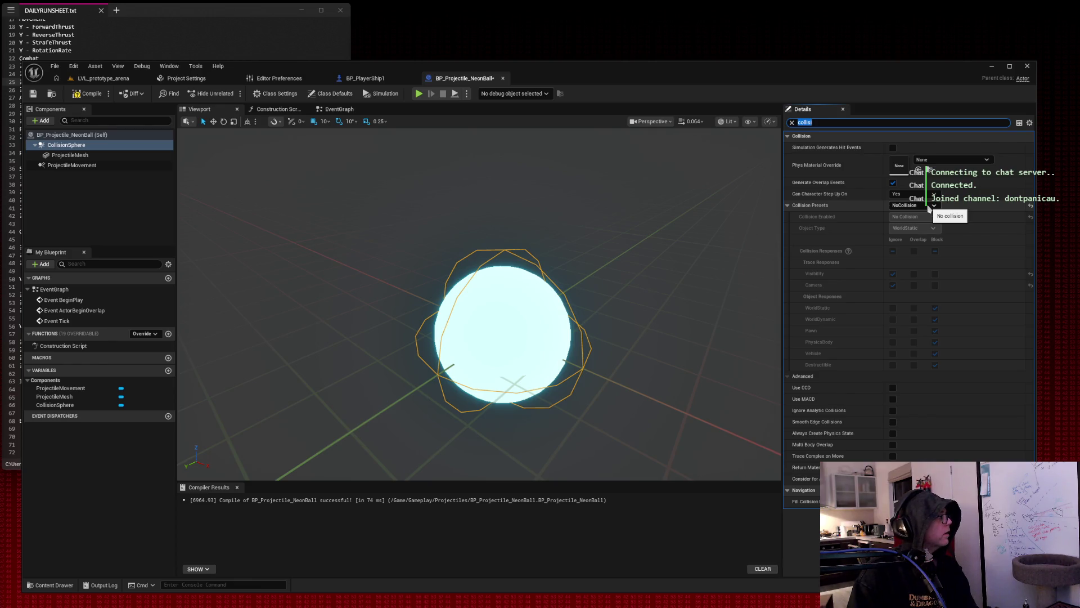
Compile and save BP_Projectile_NeonBall, then return to the LVL_prototype_arena level.
{"action": "left_click", "coordinate": [88, 94]}
{"action": "left_click", "coordinate": [33, 94]}
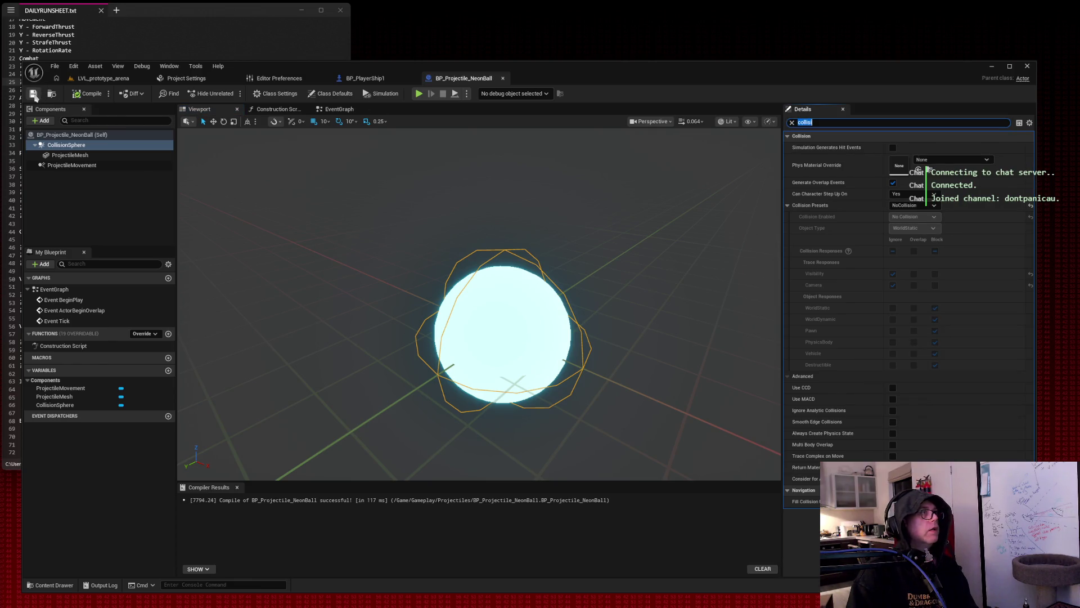
{"action": "left_click", "coordinate": [95, 79]}
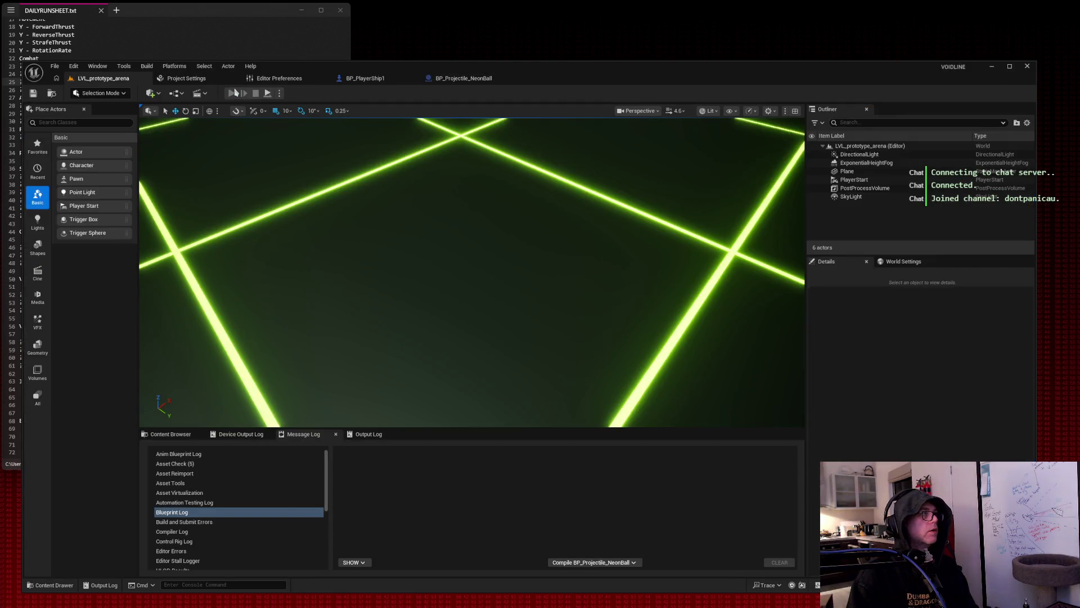
{"action": "left_click", "coordinate": [236, 93]}
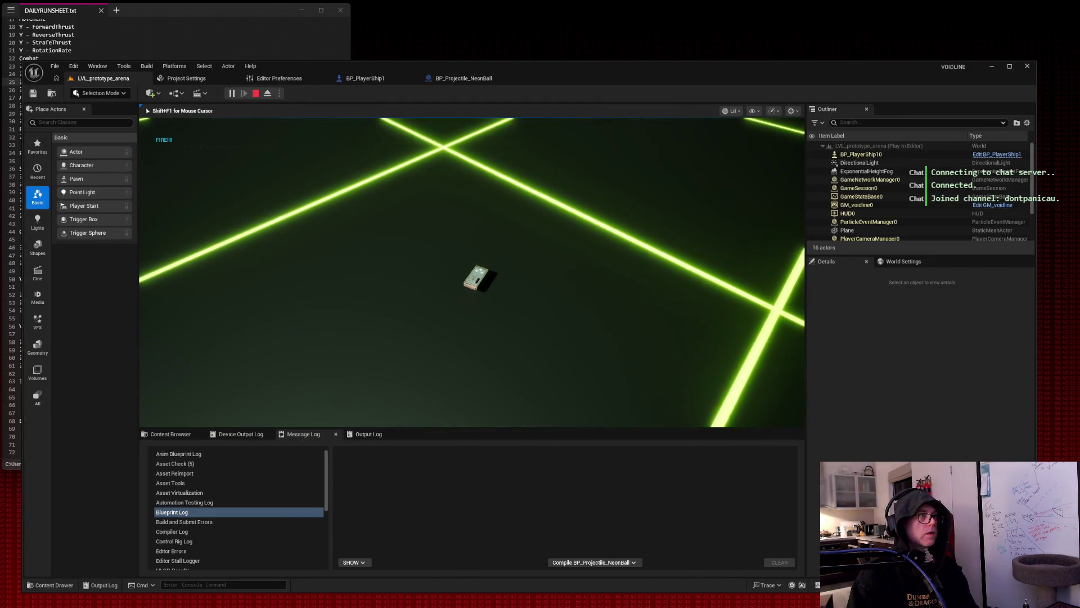
{"action": "key", "text": "space"}
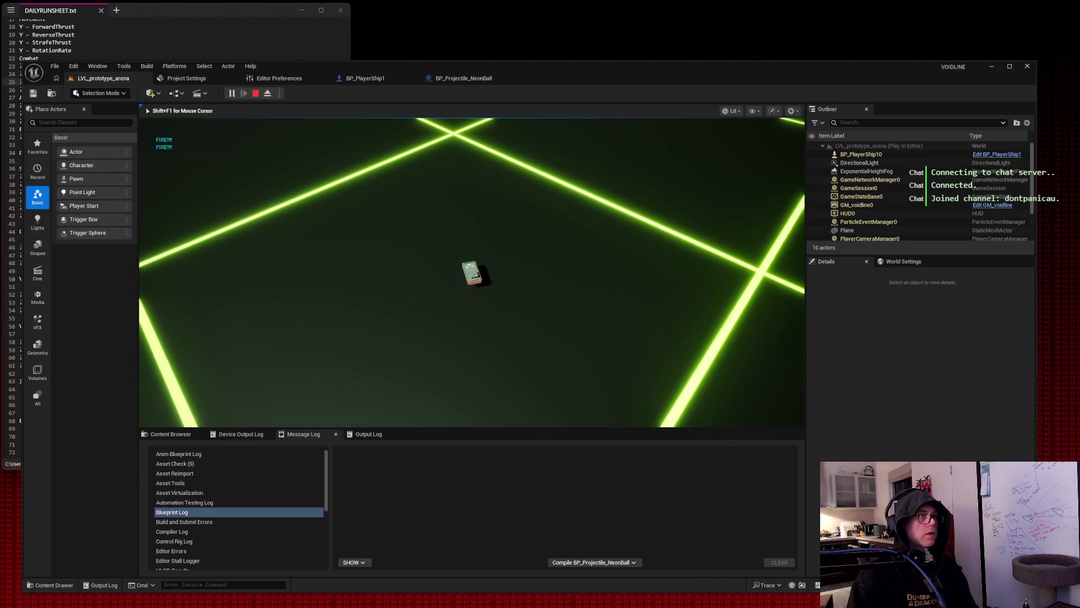
{"action": "key", "text": "space"}
{"action": "key", "text": "space"}
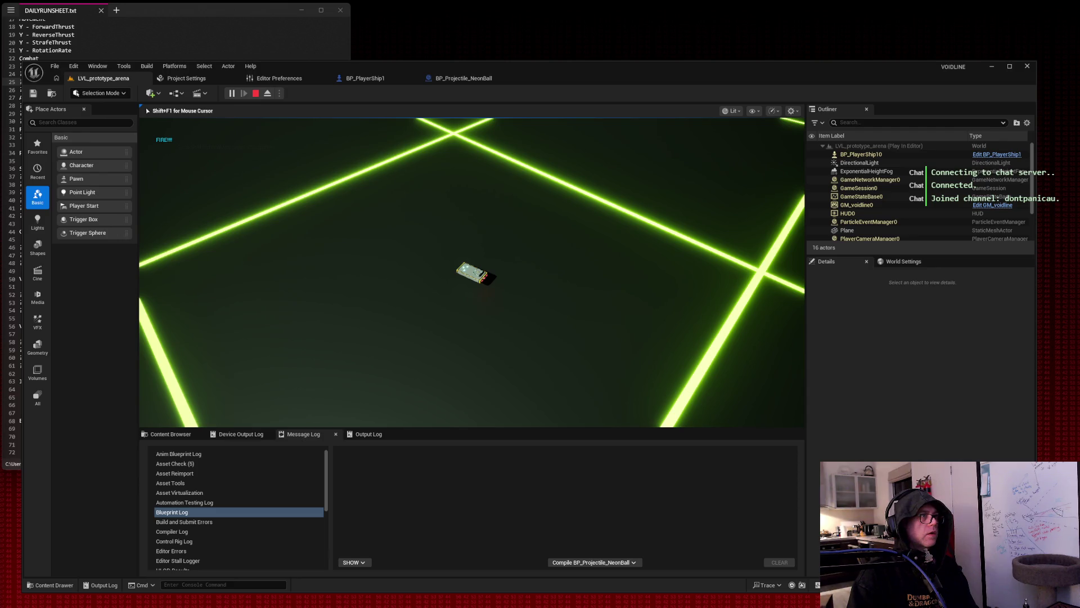
{"action": "key", "text": "space"}
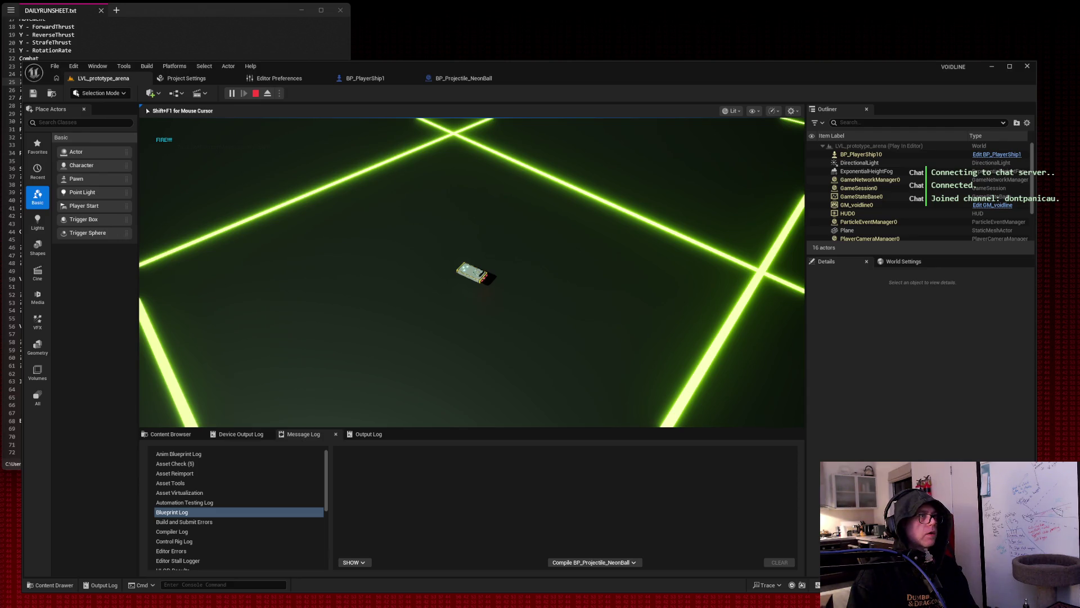
{"action": "key", "text": "w"}
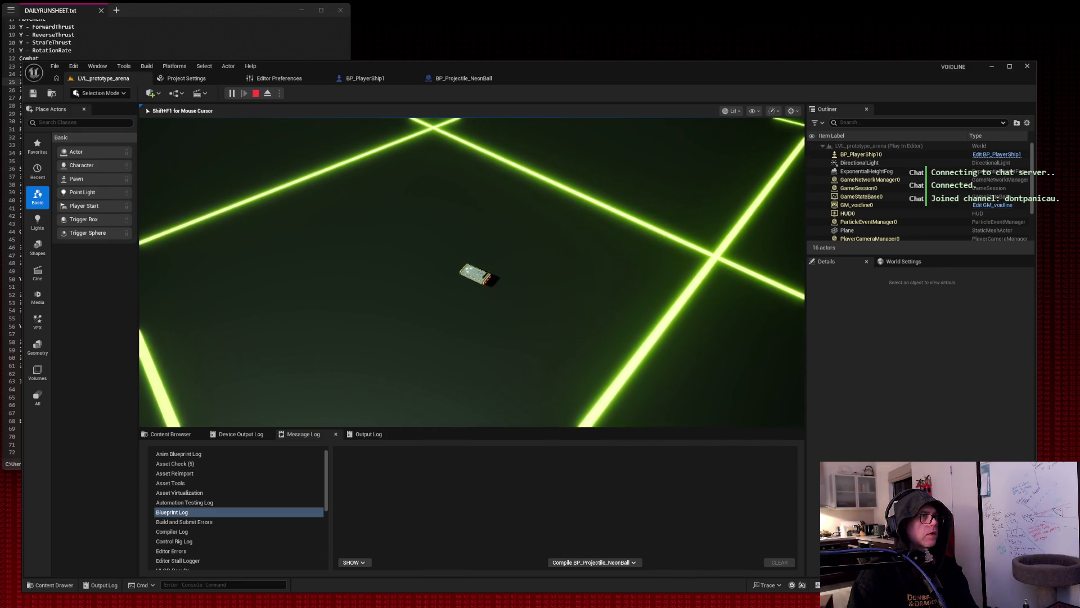
{"action": "key", "text": "space"}
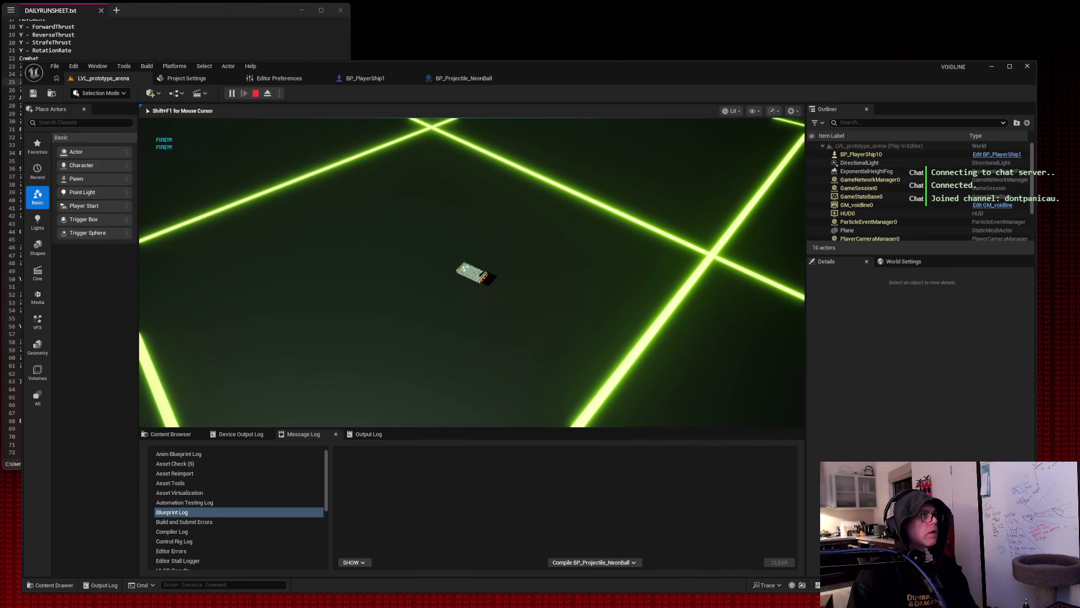
{"action": "key", "text": "a"}
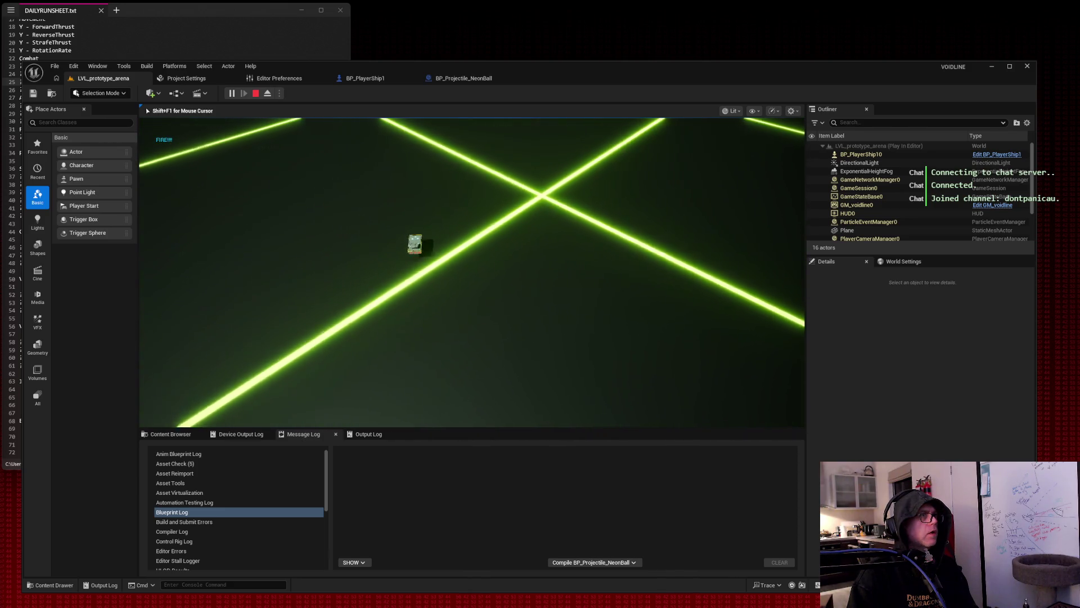
{"action": "key", "text": "space"}
{"action": "key", "text": "d"}
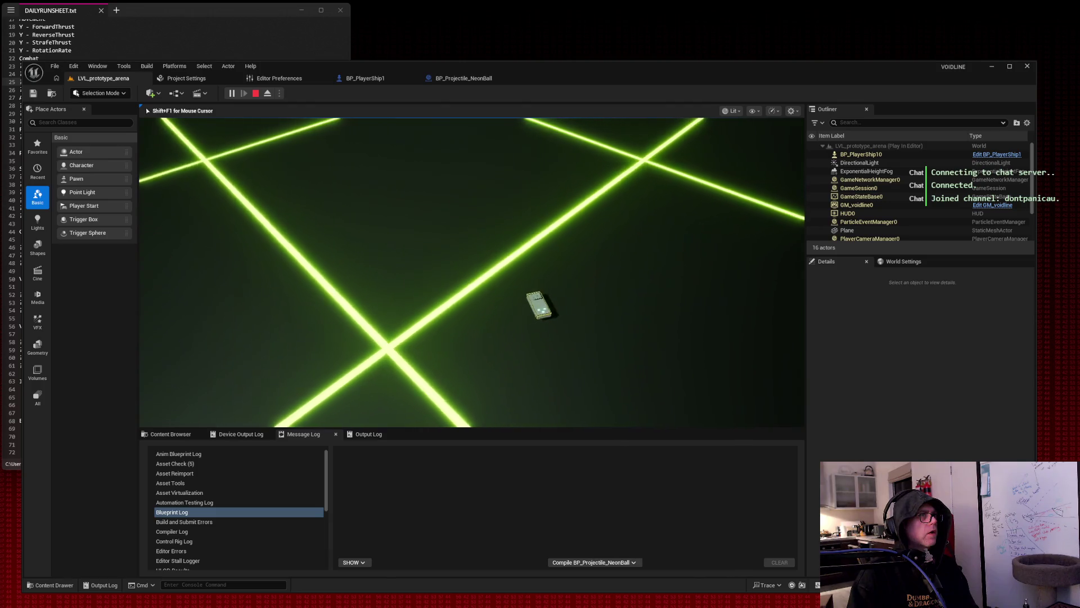
{"action": "key", "text": "a"}
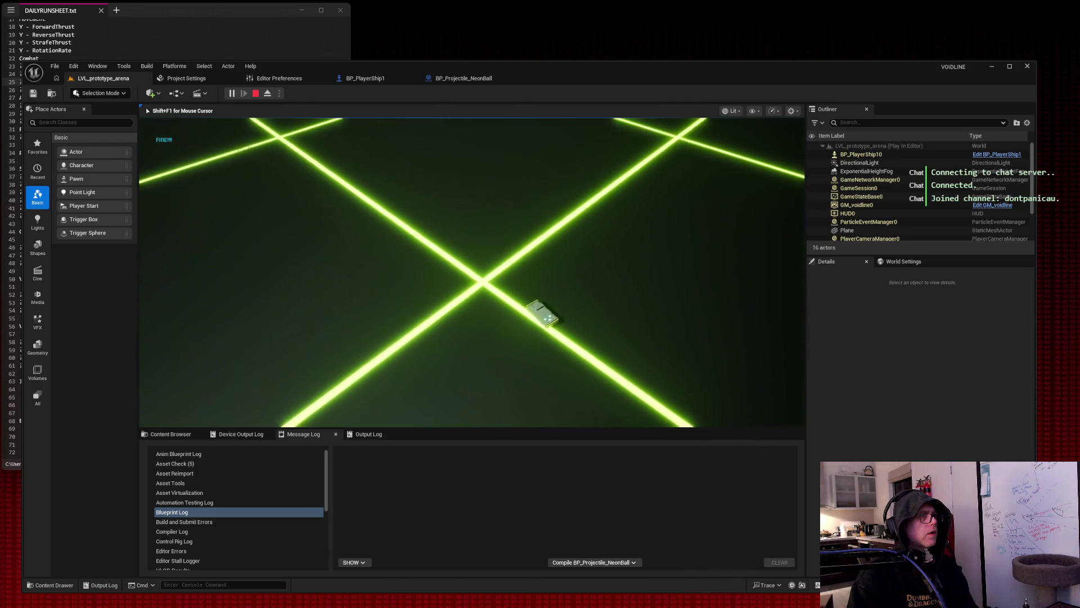
{"action": "key", "text": "space"}
{"action": "key", "text": "space"}
{"action": "key", "text": "space"}
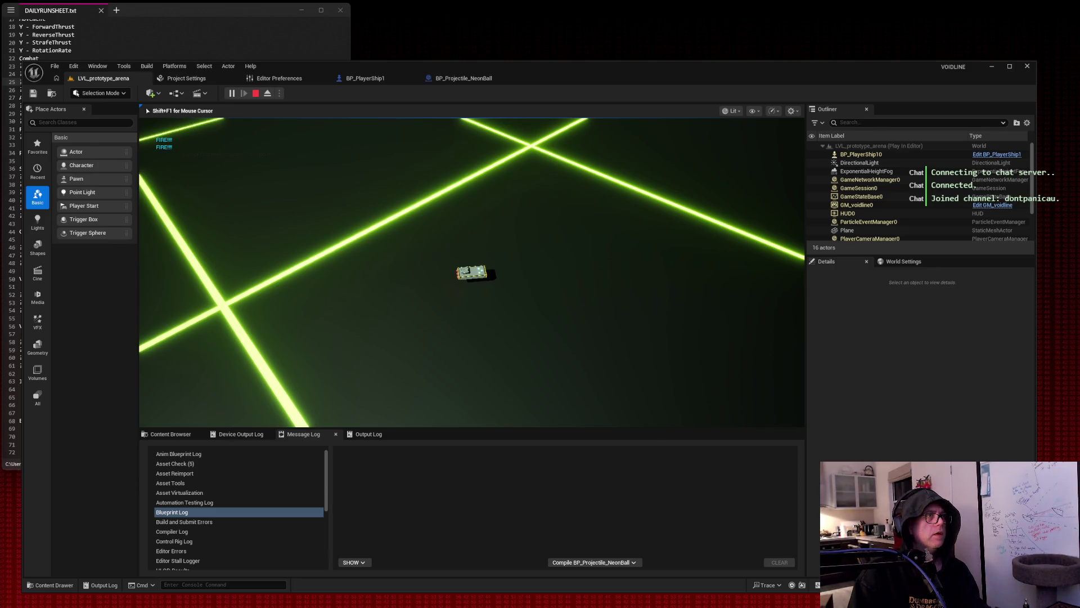
{"action": "key", "text": "super+shift+s"}
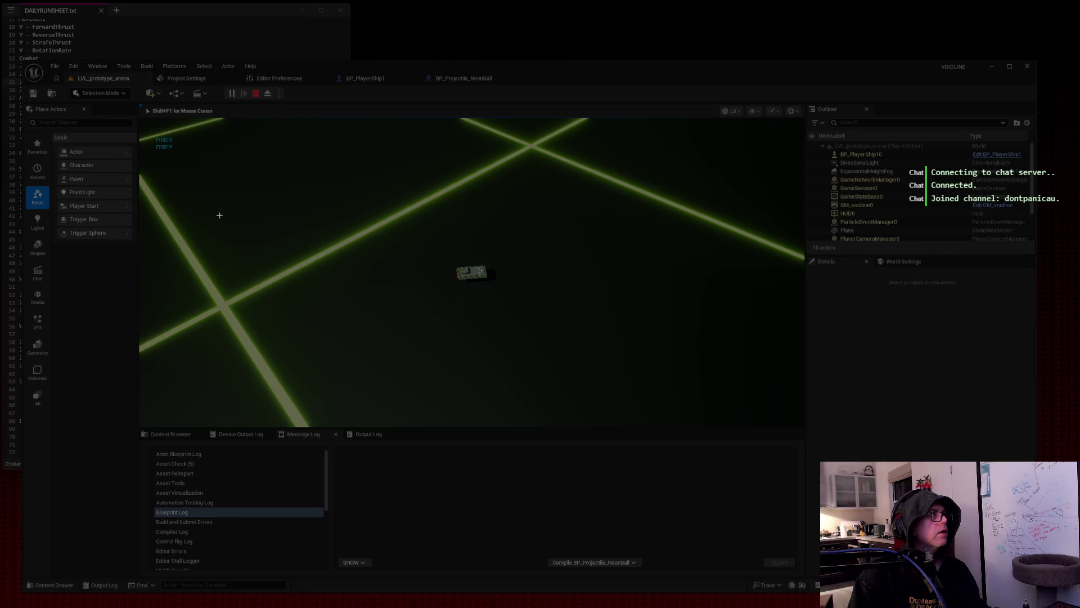
{"action": "mouse_move", "coordinate": [145, 121]}
{"action": "left_mouse_down"}
{"action": "mouse_move", "coordinate": [507, 309]}
{"action": "mouse_move", "coordinate": [798, 429]}
{"action": "left_mouse_up"}
{"action": "left_click", "coordinate": [471, 270]}
{"action": "left_click_drag", "start_coordinate": [511, 276], "coordinate": [511, 276]}
{"action": "key", "text": "super+shift+s"}
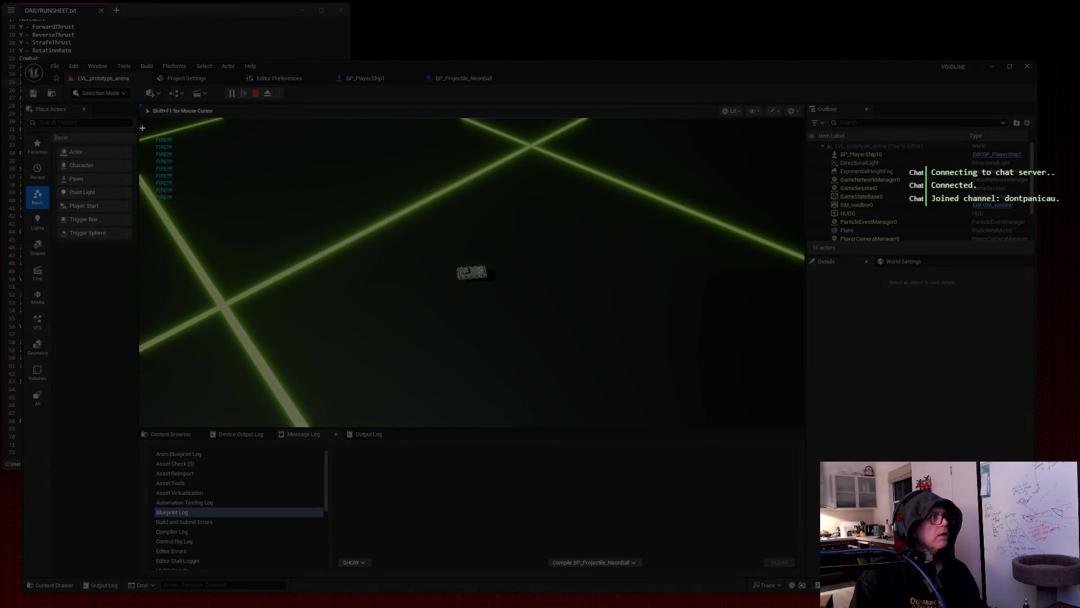
{"action": "left_click_drag", "start_coordinate": [146, 127], "coordinate": [814, 457]}
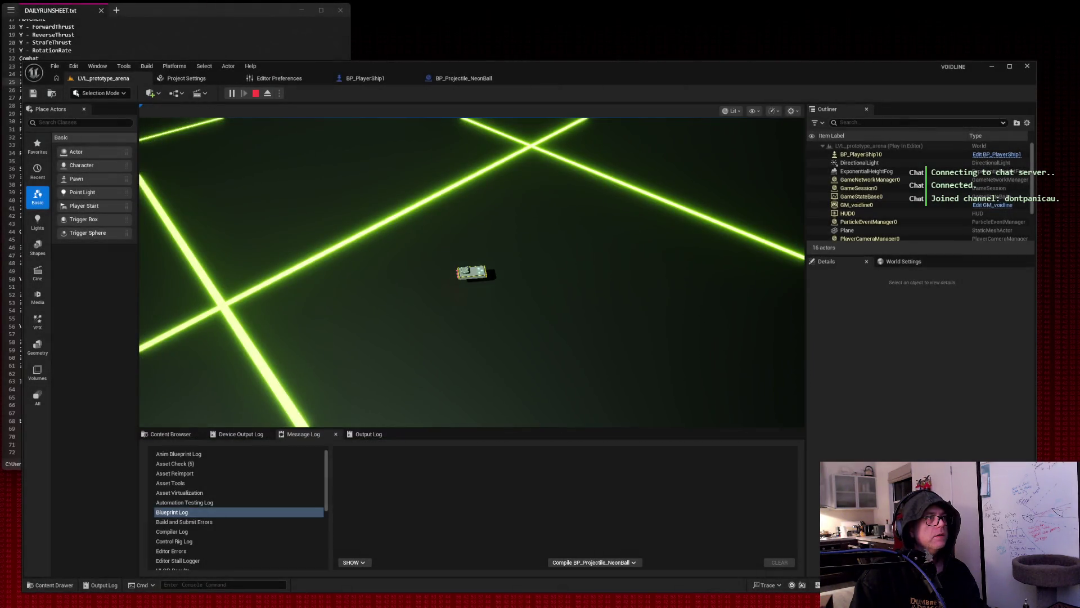
{"action": "key", "text": "super+shift+s"}
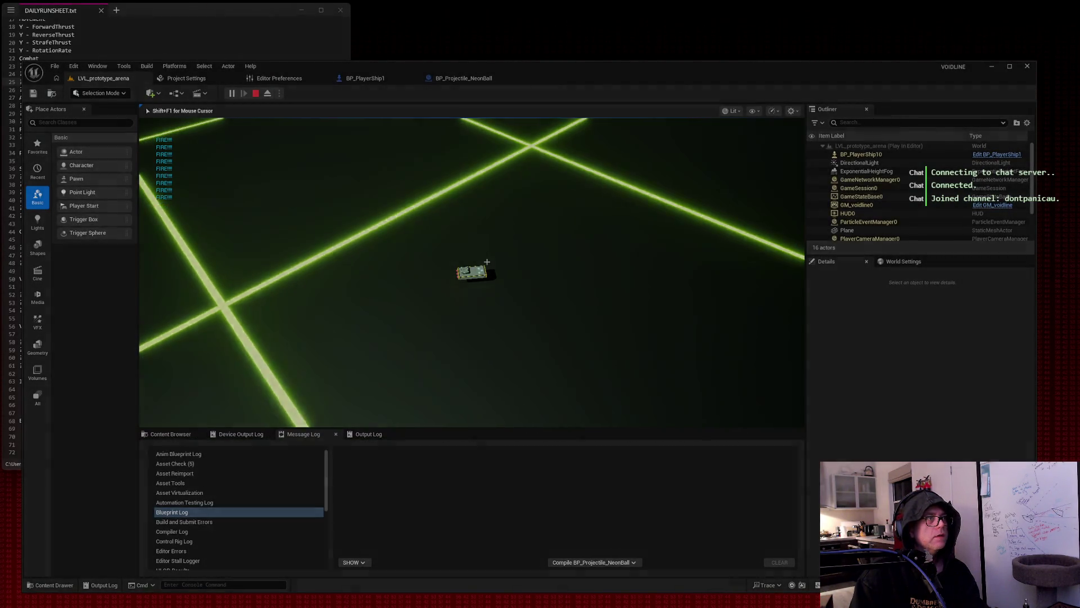
{"action": "left_click_drag", "start_coordinate": [150, 127], "coordinate": [794, 466]}
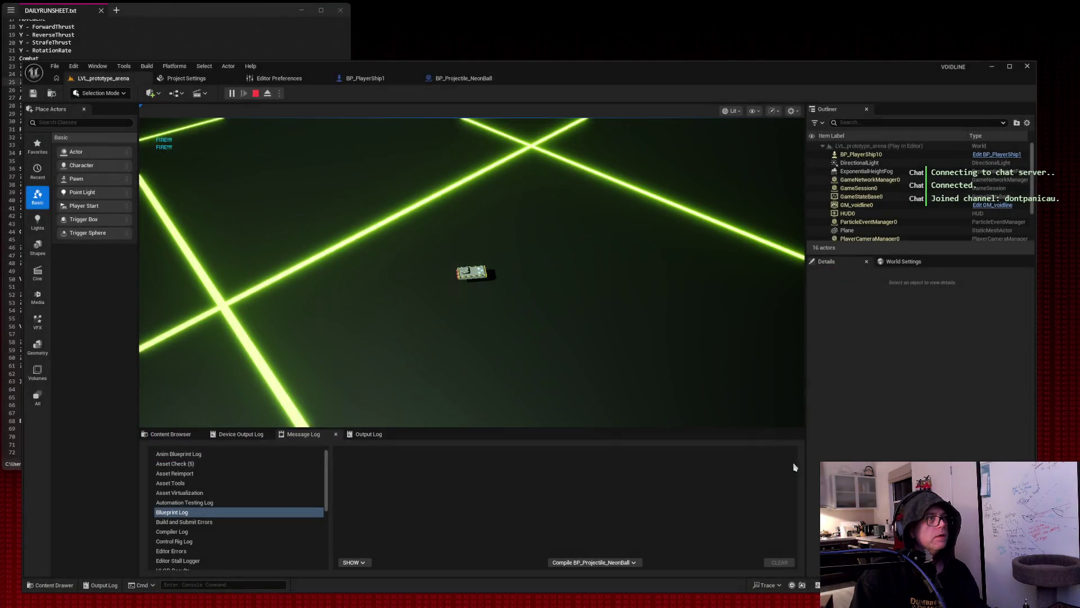
{"action": "left_click", "coordinate": [787, 394]}
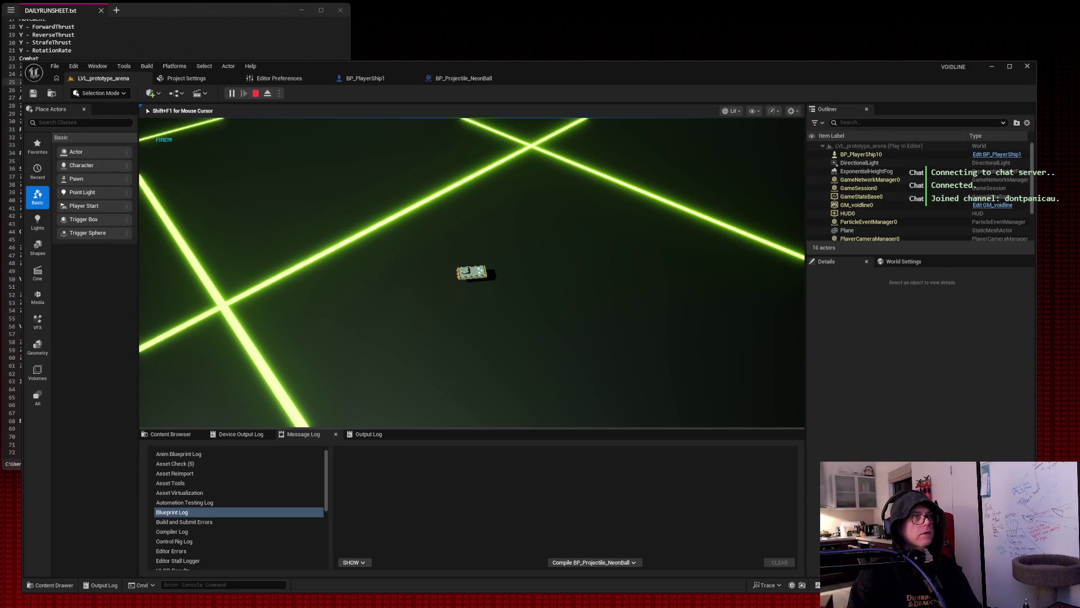
{"action": "key", "text": "Escape"}
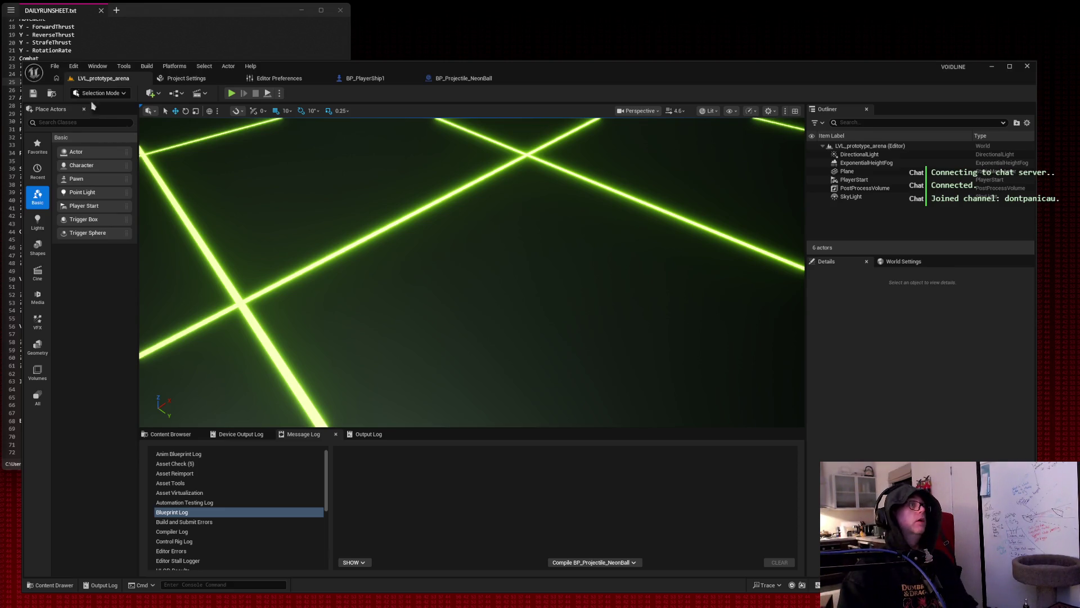
Review BP_PlayerShip1 in its Viewport and the BP_Projectile_NeonBall blueprint.
{"action": "left_click", "coordinate": [383, 82]}
{"action": "left_click", "coordinate": [216, 109]}
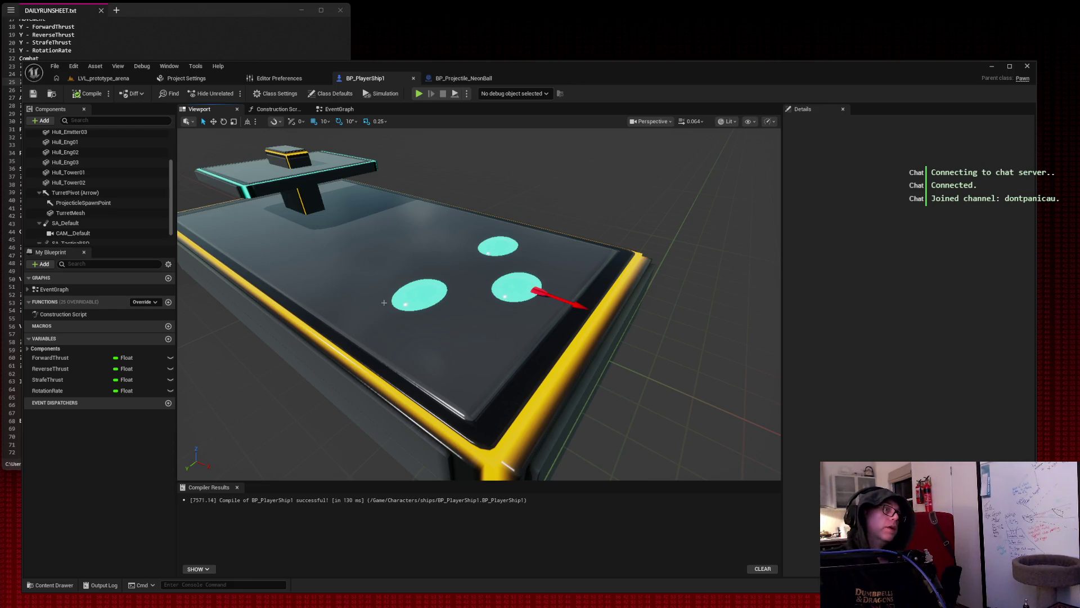
{"action": "left_click", "coordinate": [461, 84]}
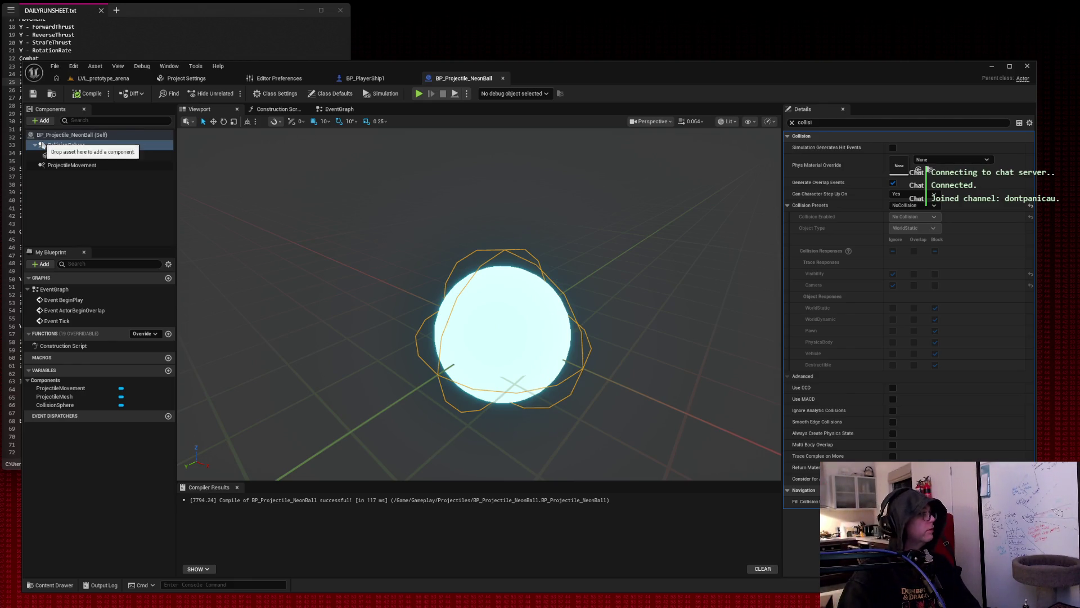
Start a new play-in-editor session of LVL_prototype_arena.
{"action": "left_click", "coordinate": [104, 78]}
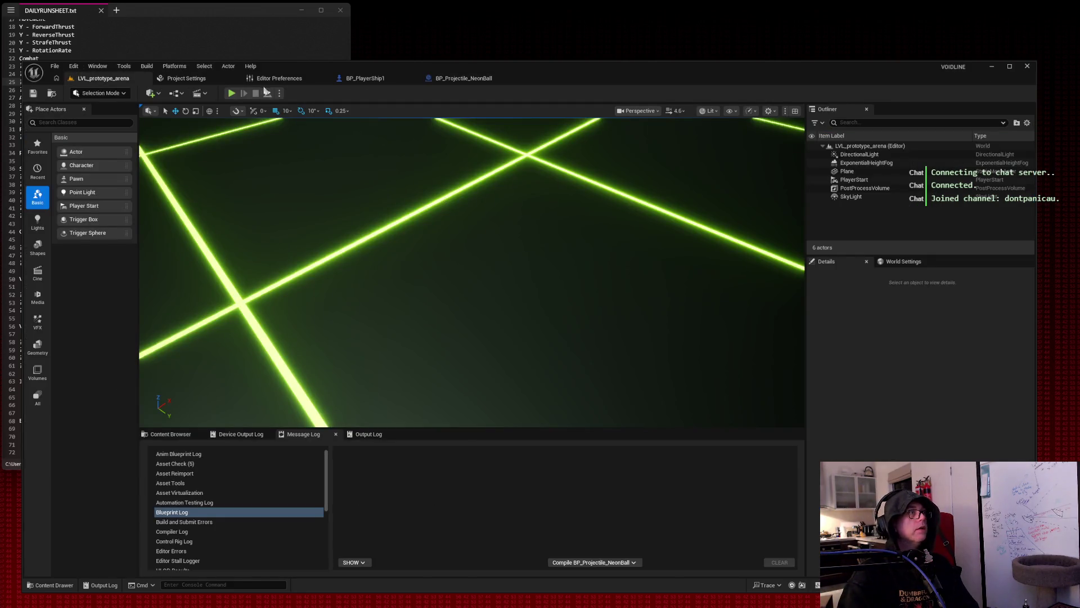
{"action": "left_click", "coordinate": [232, 93]}
{"action": "left_click", "coordinate": [507, 320]}
Fire two test shots, release the mouse with Shift+F1, and switch to BP_Projectile_NeonBall.
{"action": "key", "text": "space"}
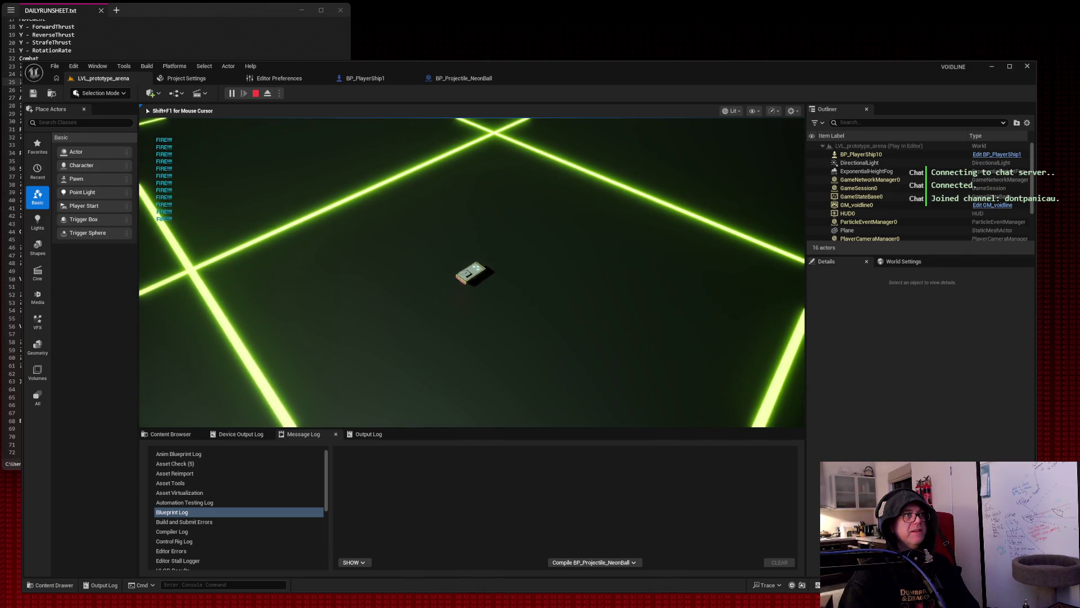
{"action": "key", "text": "space"}
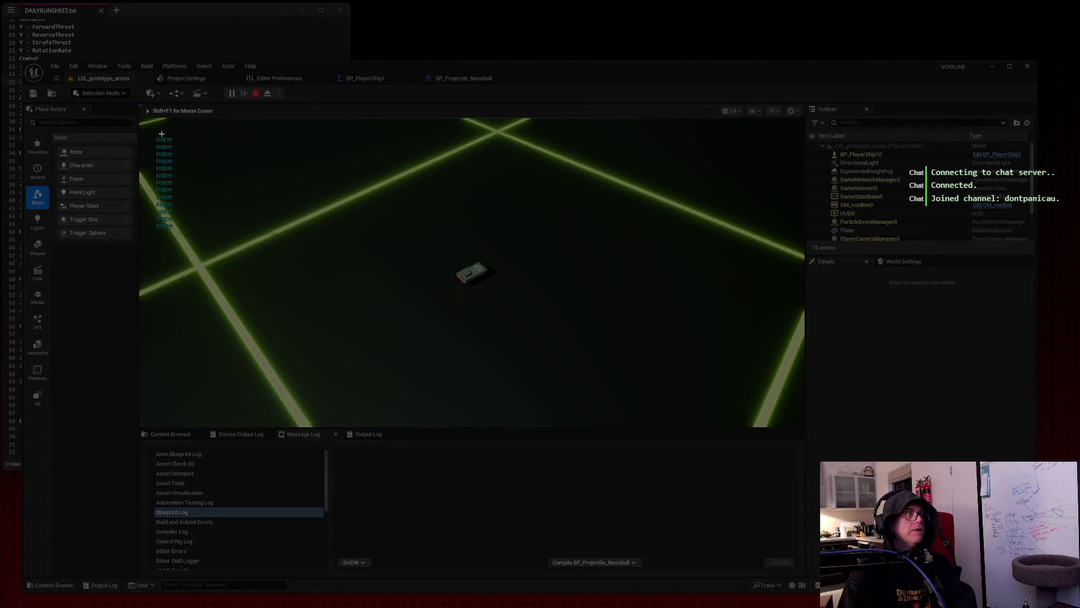
{"action": "key", "text": "shift+F1"}
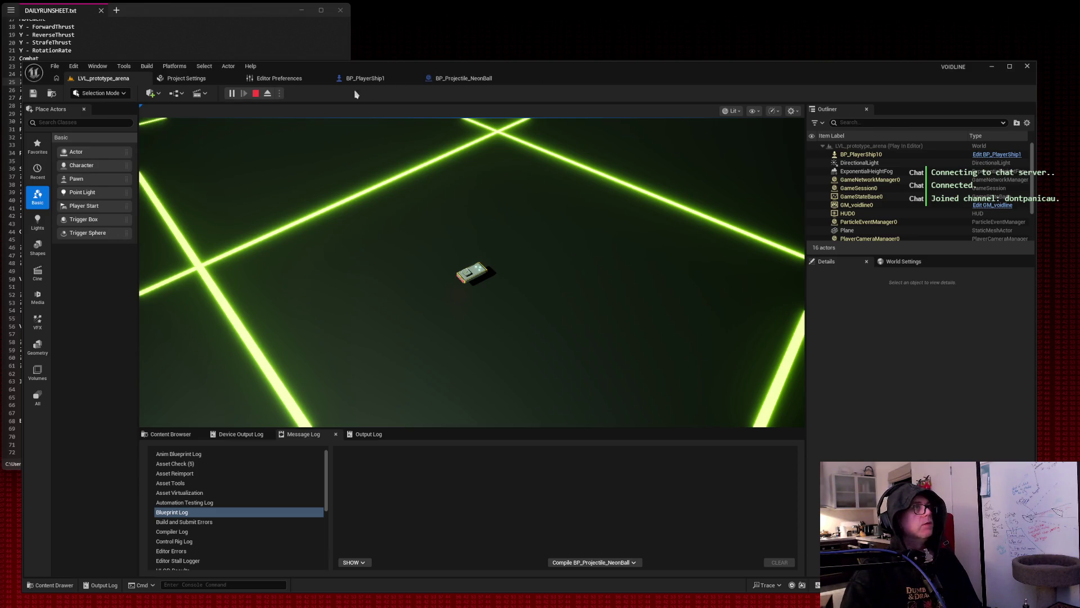
{"action": "left_click", "coordinate": [448, 79]}
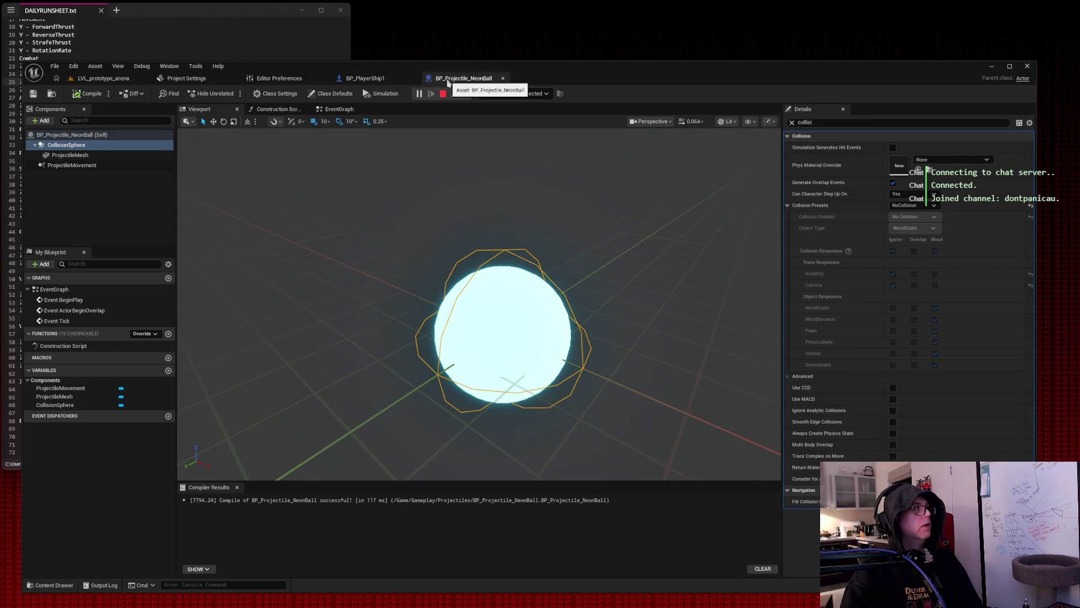
Check BP_PlayerShip1's EventGraph fire-to-NeonBall-spawn wiring, then return to BP_Projectile_NeonBall.
{"action": "left_click", "coordinate": [365, 78]}
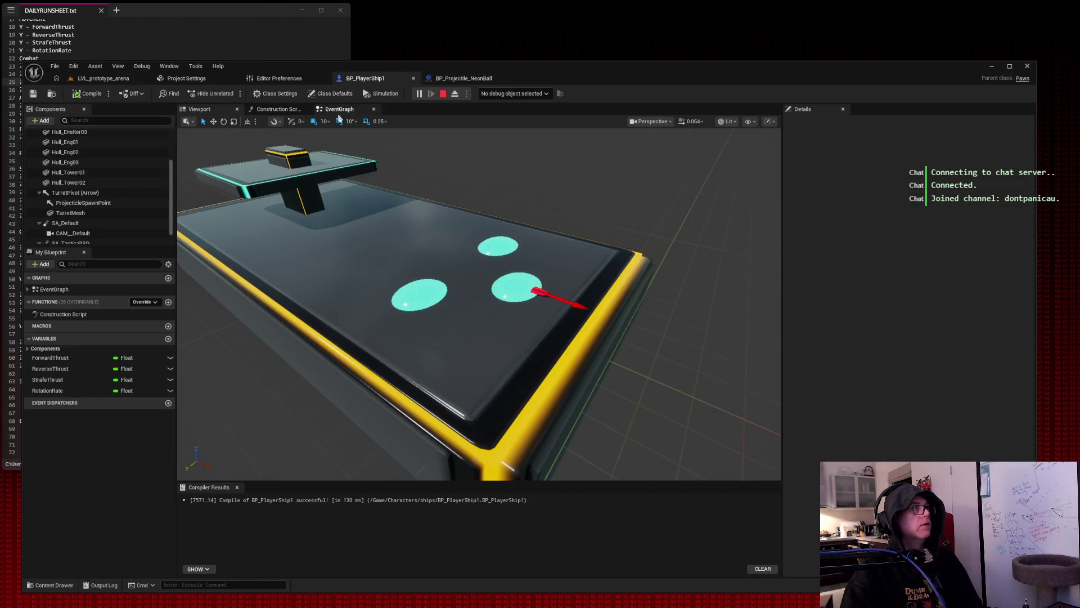
{"action": "left_click", "coordinate": [340, 111]}
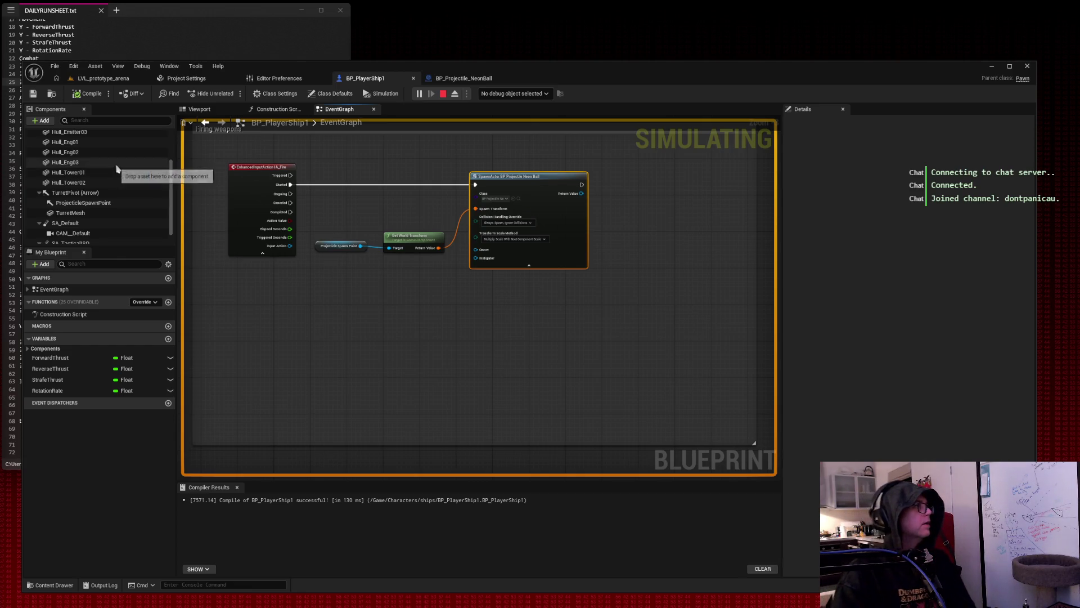
{"action": "left_click", "coordinate": [463, 78]}
Set ProjectileMovement Initial Speed and Max Speed to 50, recompile, and return to the arena level.
{"action": "left_click", "coordinate": [104, 165]}
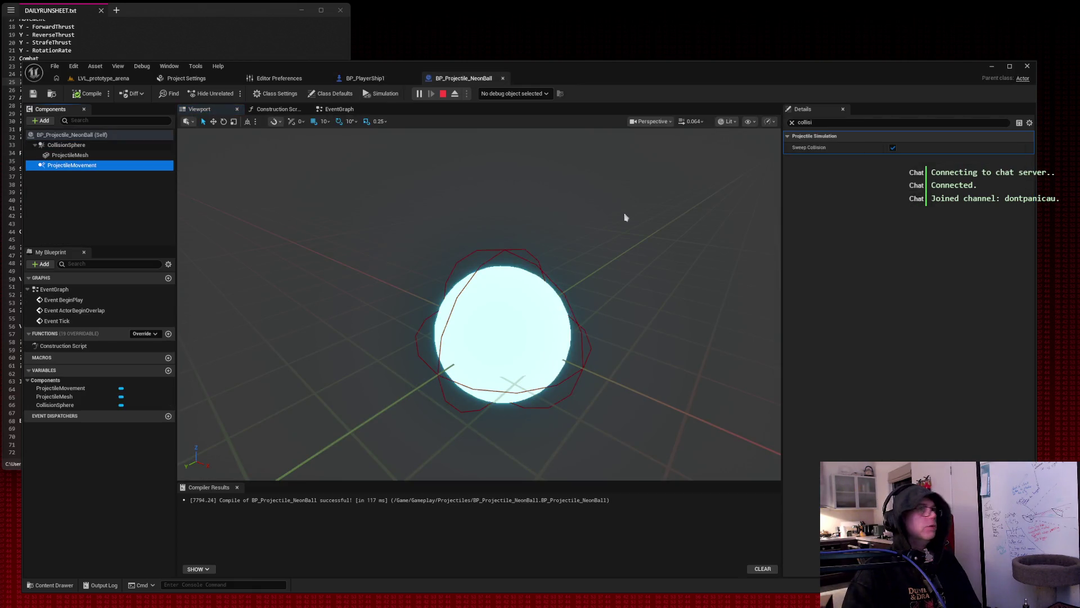
{"action": "left_click", "coordinate": [793, 123]}
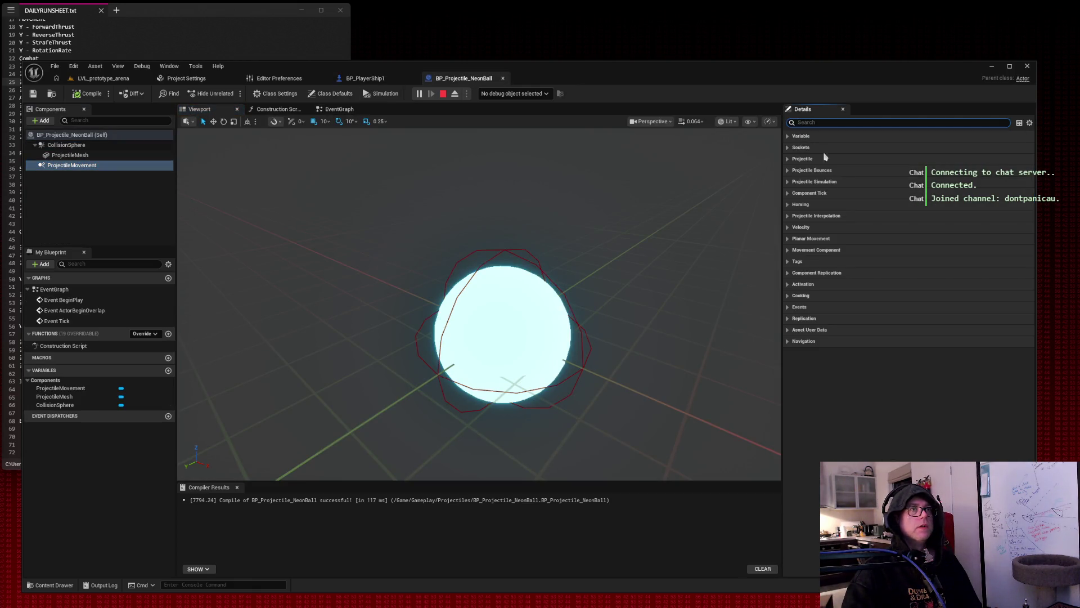
{"action": "left_click", "coordinate": [788, 137]}
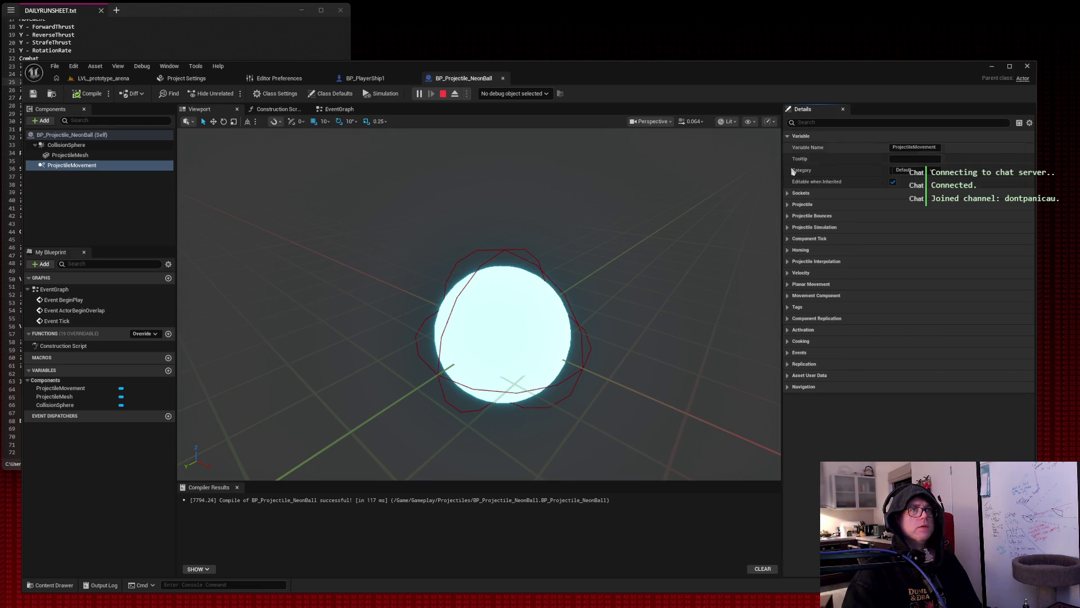
{"action": "left_click", "coordinate": [787, 204]}
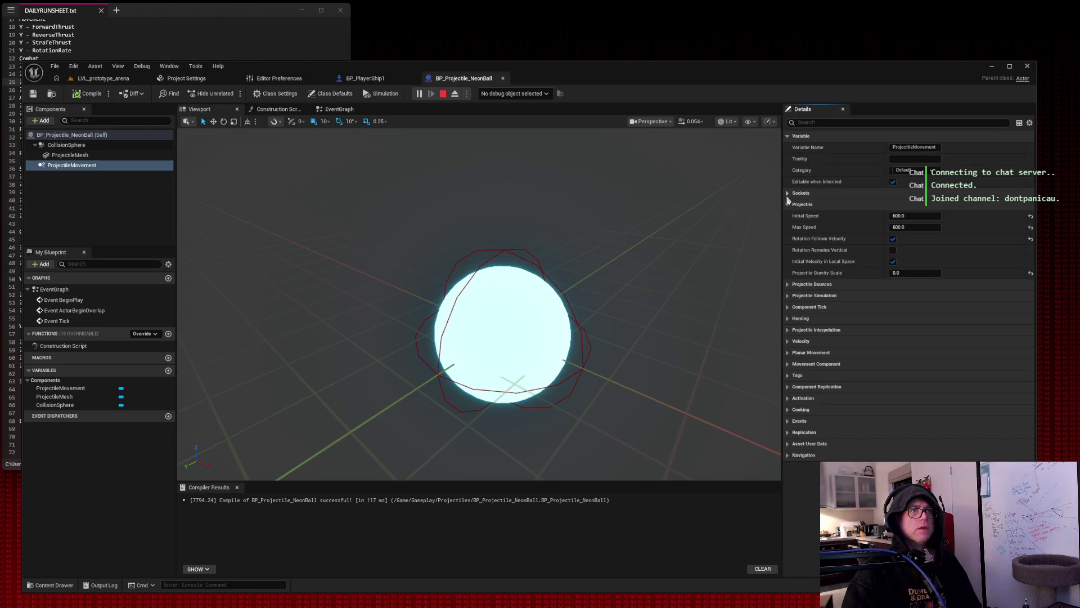
{"action": "left_click", "coordinate": [923, 215]}
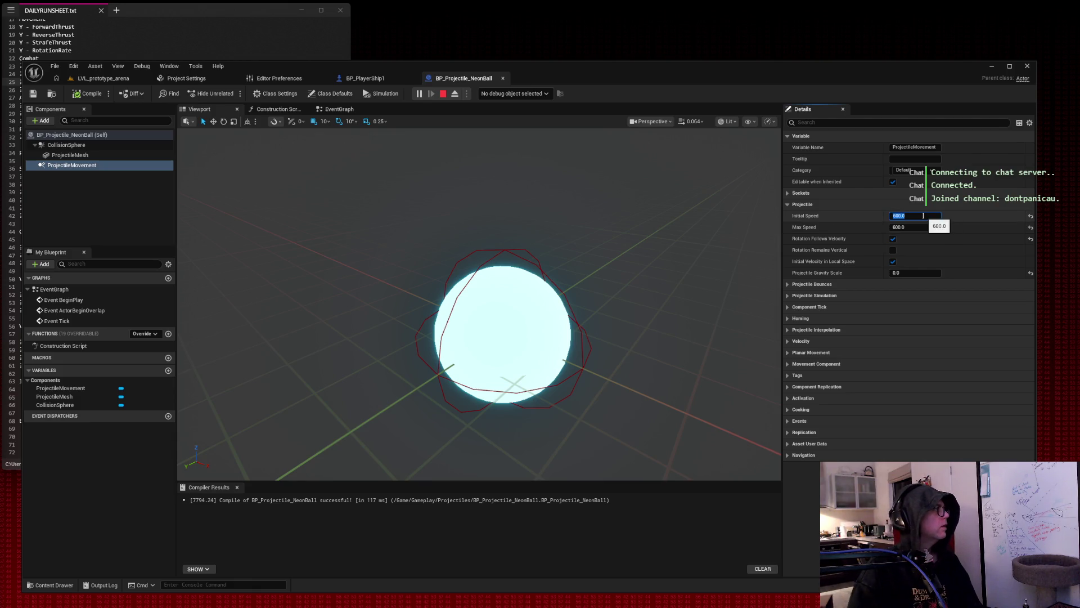
{"action": "type", "text": "50"}
{"action": "key", "text": "Tab"}
{"action": "type", "text": "50"}
{"action": "key", "text": "Tab"}
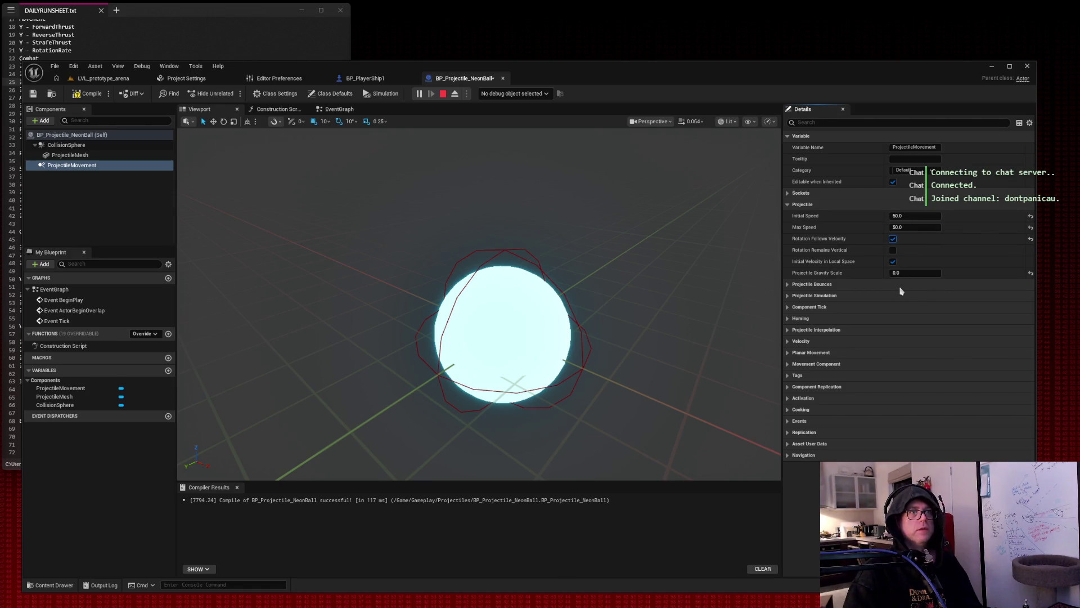
{"action": "left_click", "coordinate": [89, 94]}
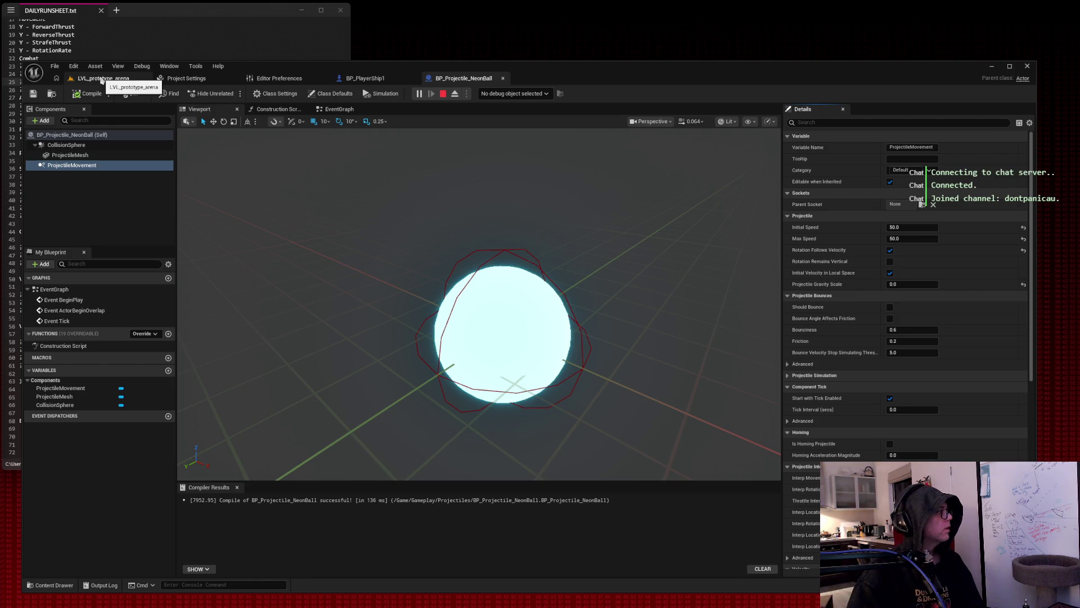
{"action": "left_click", "coordinate": [102, 80]}
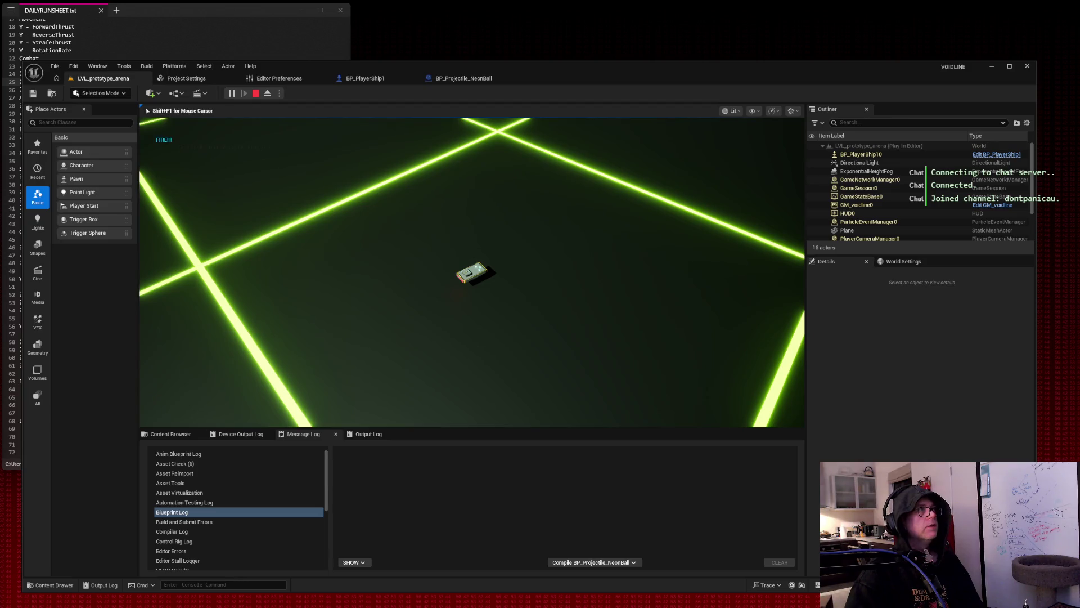
Stop the running play session and look over the NeonBall and PlayerShip blueprints.
{"action": "left_click", "coordinate": [256, 93]}
{"action": "left_click", "coordinate": [438, 82]}
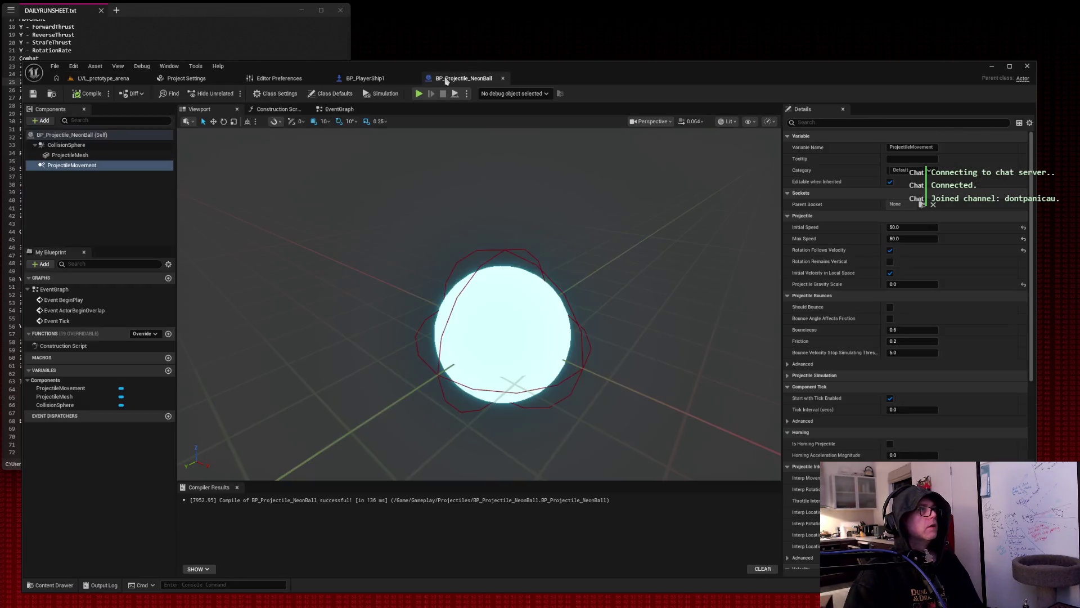
{"action": "left_click", "coordinate": [372, 79]}
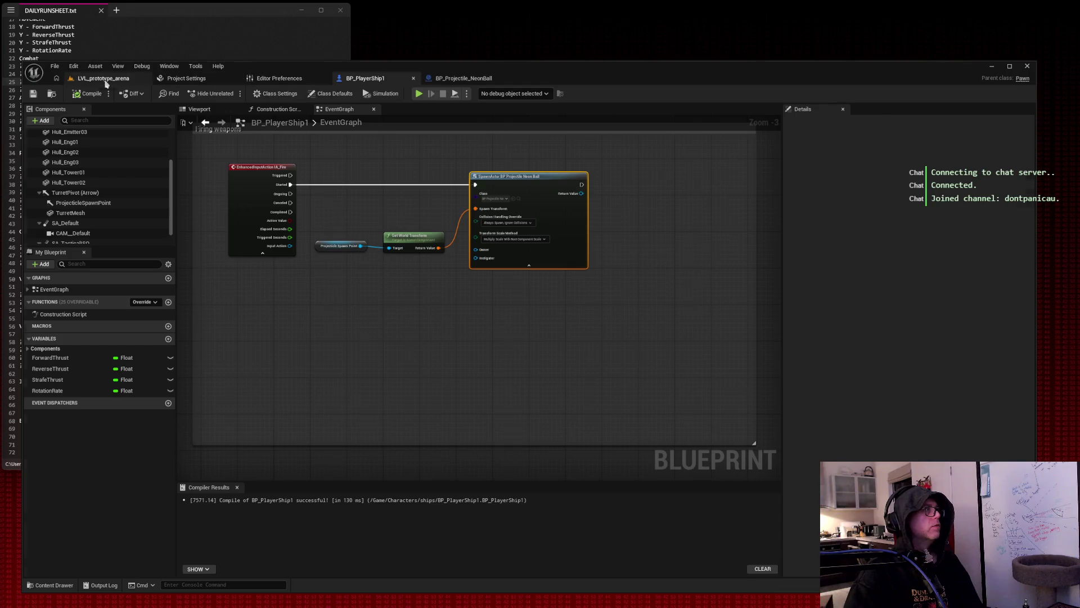
{"action": "left_click", "coordinate": [100, 78]}
Test-play the arena, firing repeatedly and steering the ship, then end play with Esc.
{"action": "left_click", "coordinate": [231, 93]}
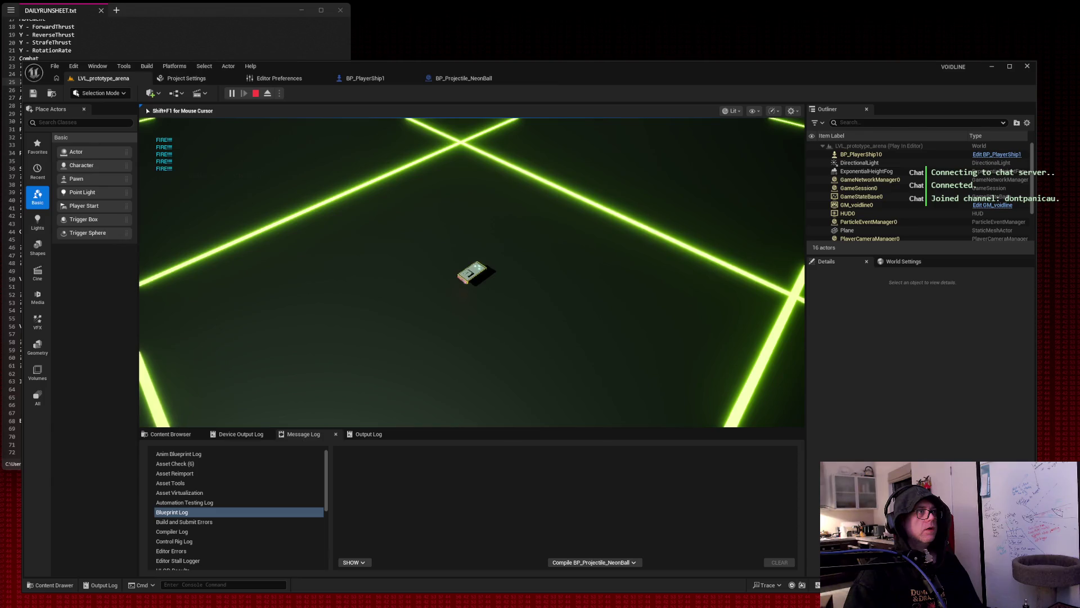
{"action": "key", "text": "space"}
{"action": "key", "text": "w"}
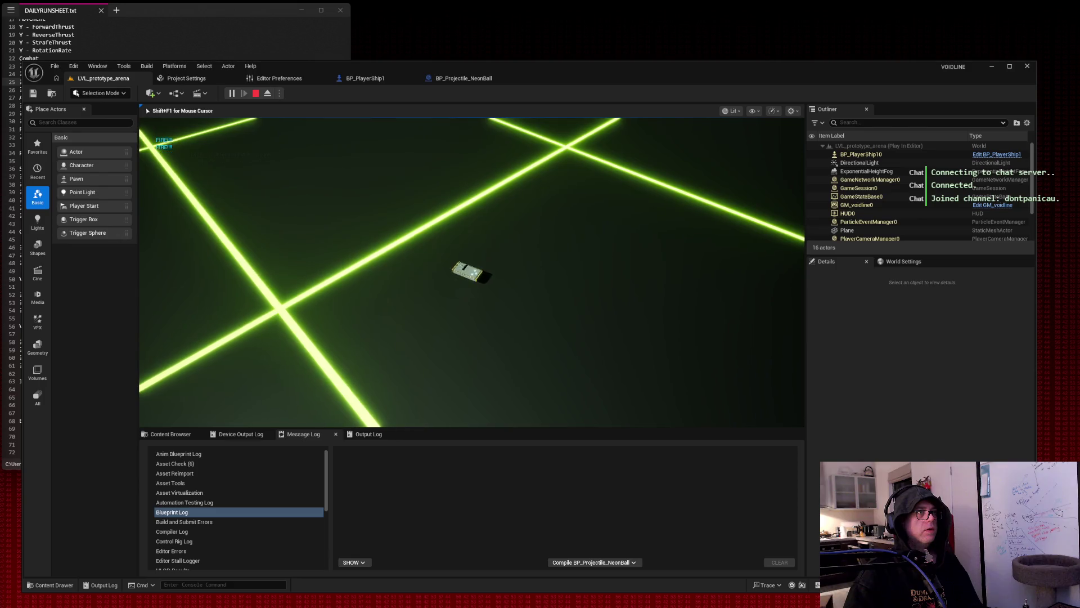
{"action": "key", "text": "space"}
{"action": "key", "text": "space"}
{"action": "key", "text": "space"}
{"action": "key", "text": "space"}
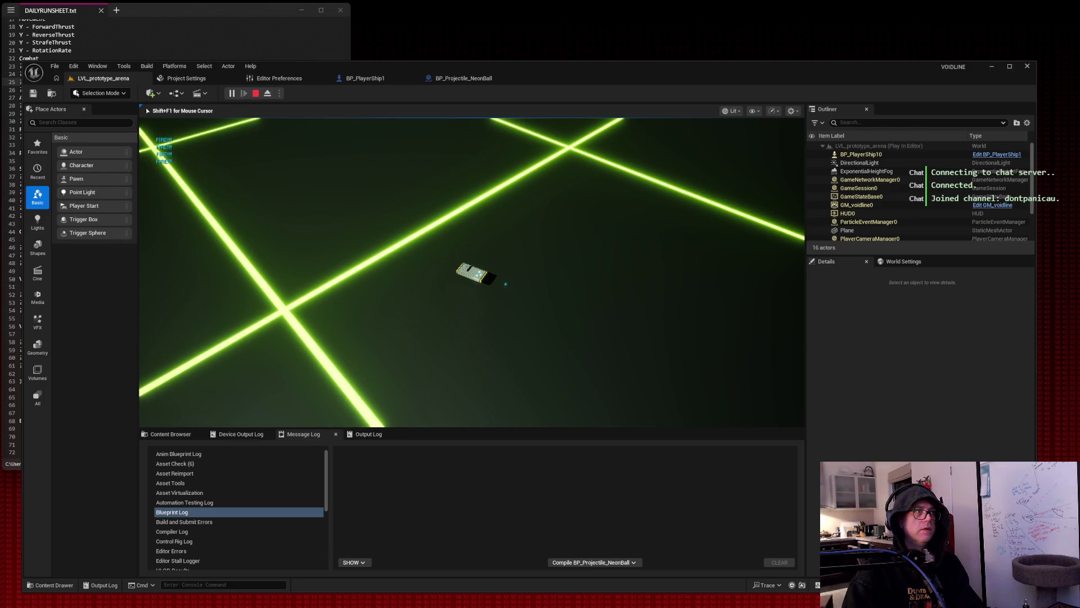
{"action": "key", "text": "space"}
{"action": "key", "text": "space"}
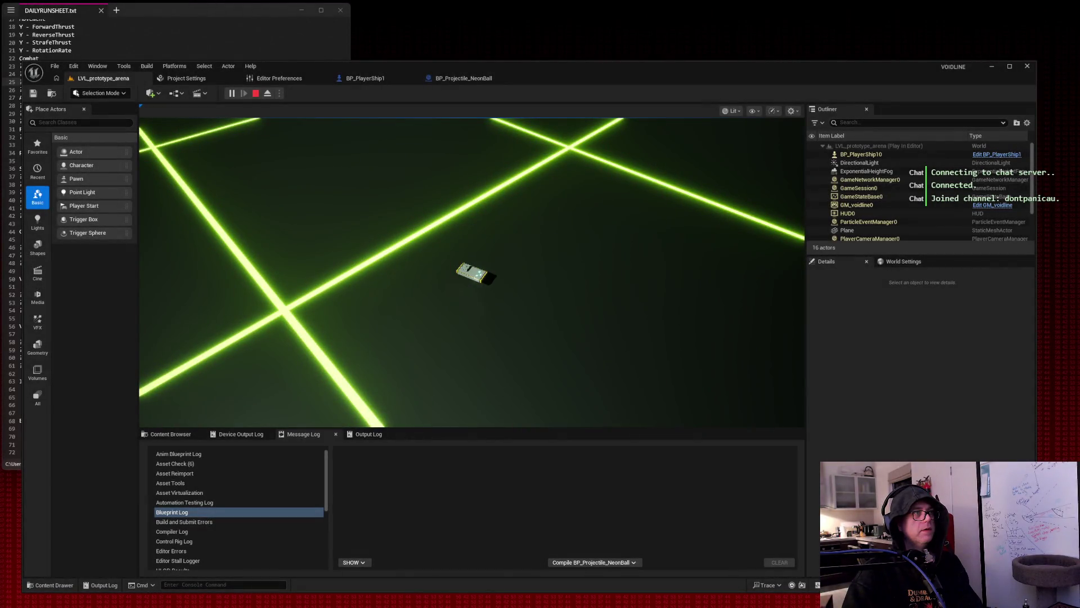
{"action": "left_click", "coordinate": [199, 205]}
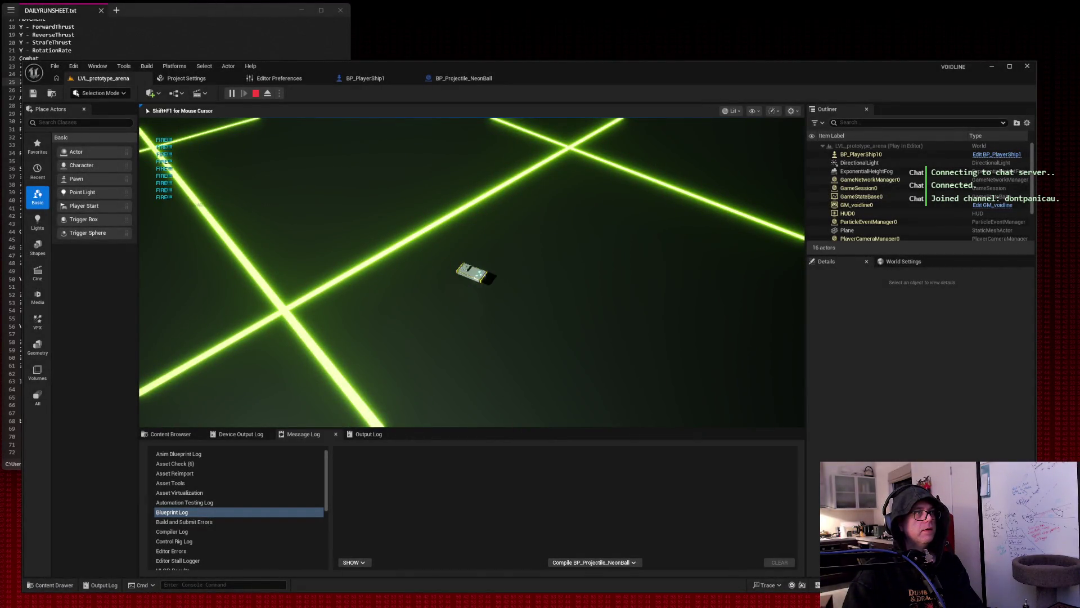
{"action": "key", "text": "Escape"}
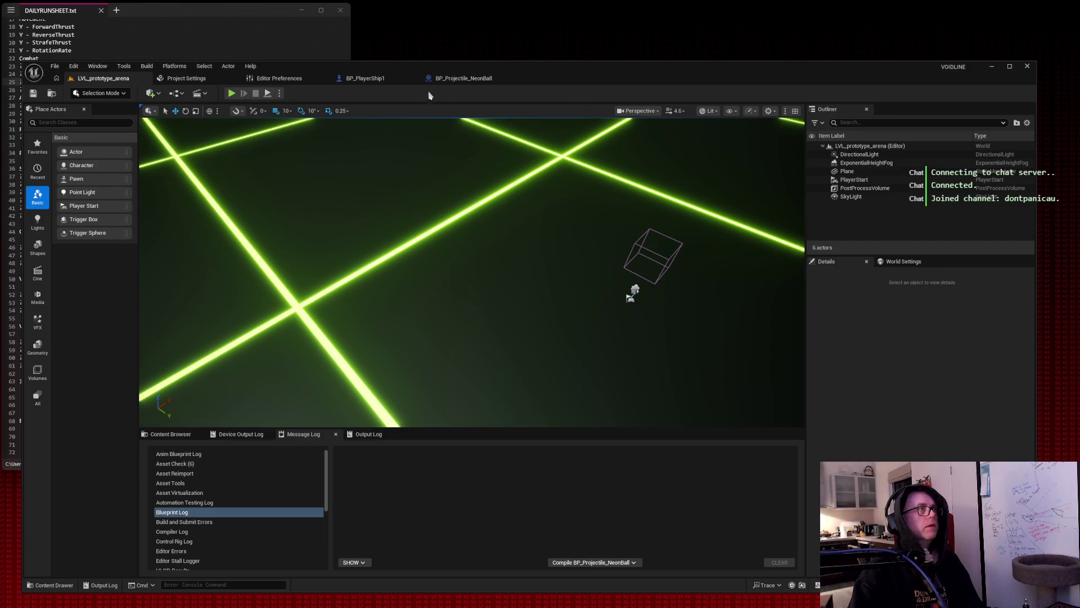
Take a screenshot of the BP_Projectile_NeonBall editor window.
{"action": "left_click", "coordinate": [444, 82]}
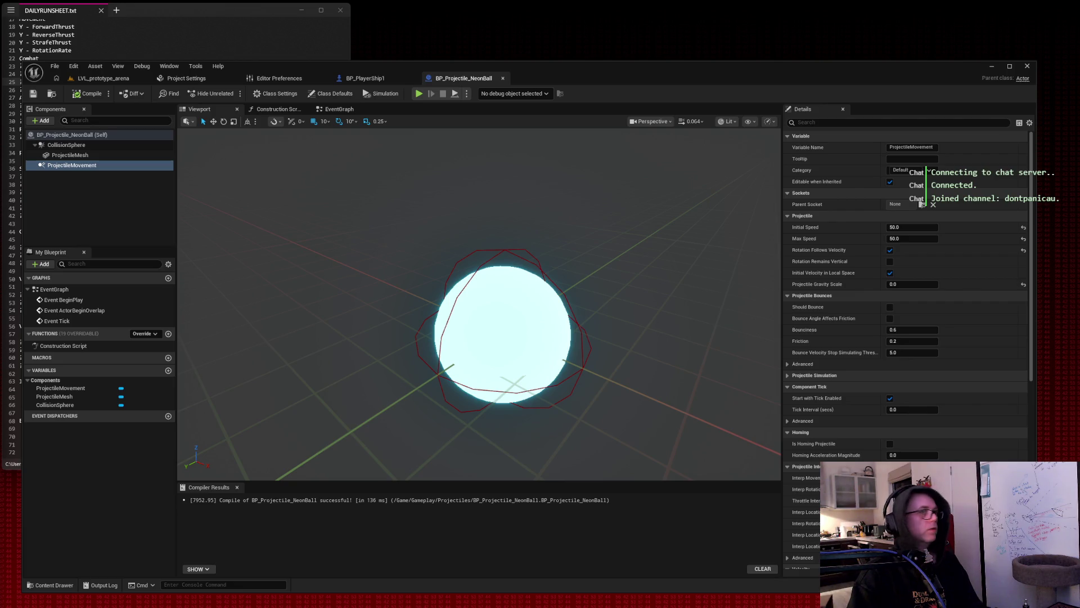
{"action": "key", "text": "ctrl+Print"}
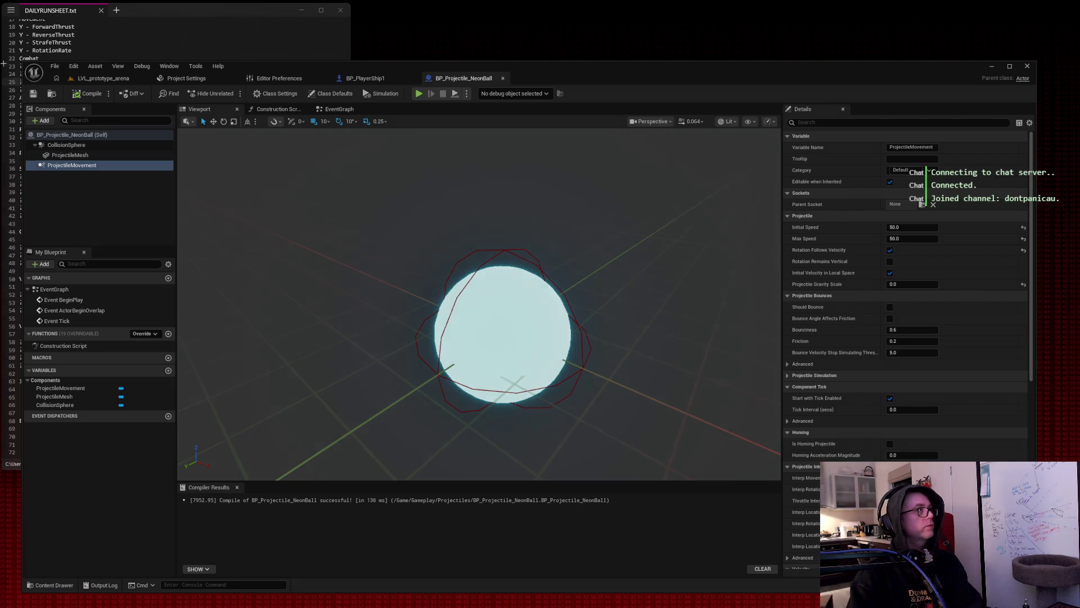
{"action": "left_click_drag", "start_coordinate": [13, 50], "coordinate": [929, 568]}
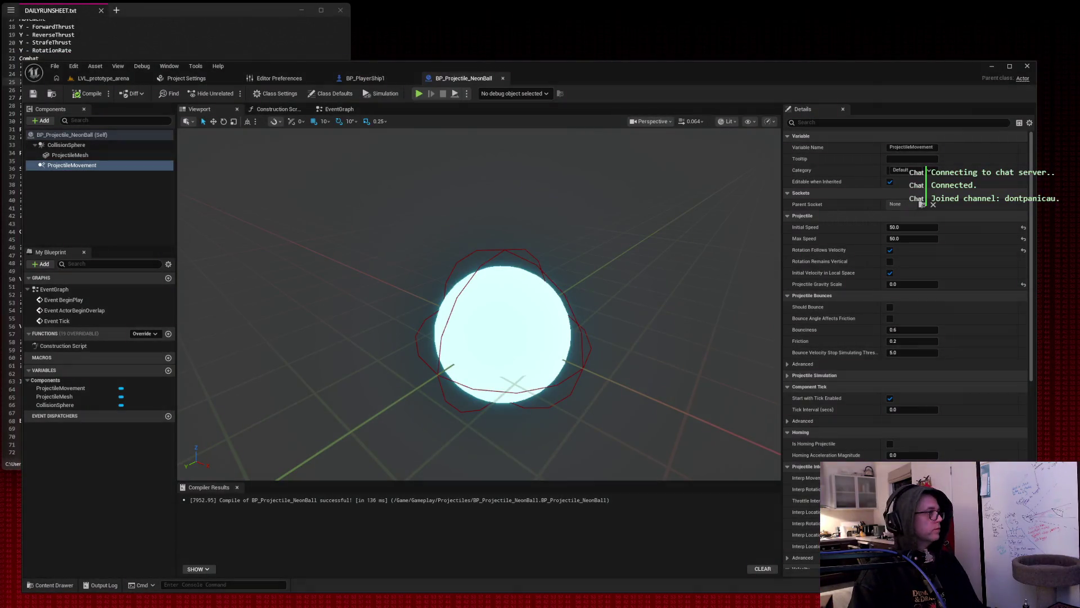
Frame the Firing weapons graph, keeping spawn collision handling at Always Spawn, Ignore Collisions.
{"action": "left_click", "coordinate": [376, 80]}
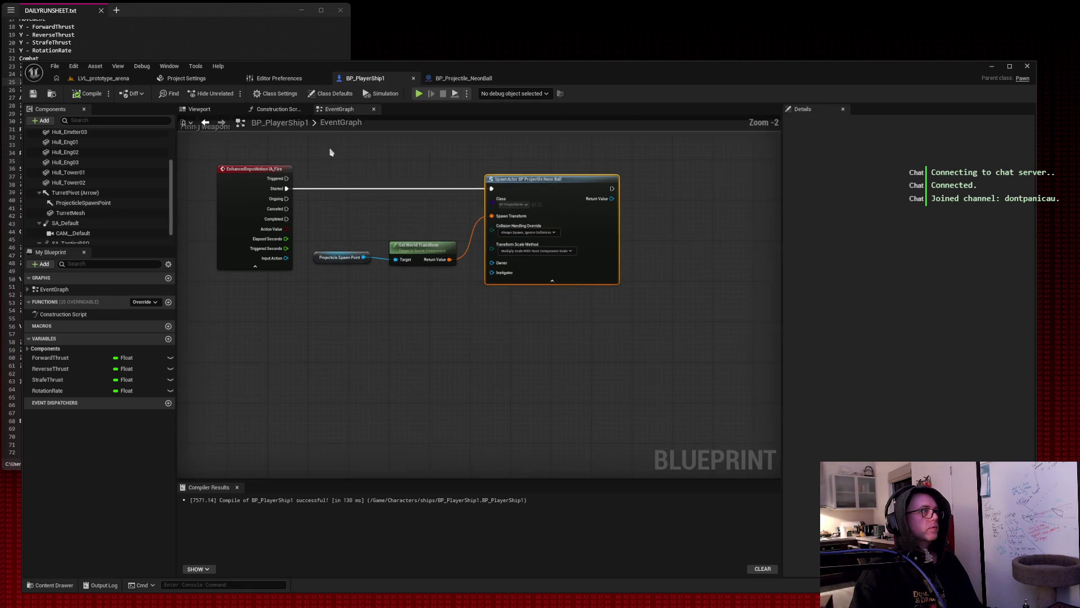
{"action": "scroll", "coordinate": [330, 152], "scroll_direction": "up", "scroll_amount": 2}
{"action": "mouse_move", "coordinate": [330, 152]}
{"action": "left_mouse_down"}
{"action": "mouse_move", "coordinate": [357, 172]}
{"action": "mouse_move", "coordinate": [369, 217]}
{"action": "mouse_move", "coordinate": [353, 217]}
{"action": "left_mouse_up"}
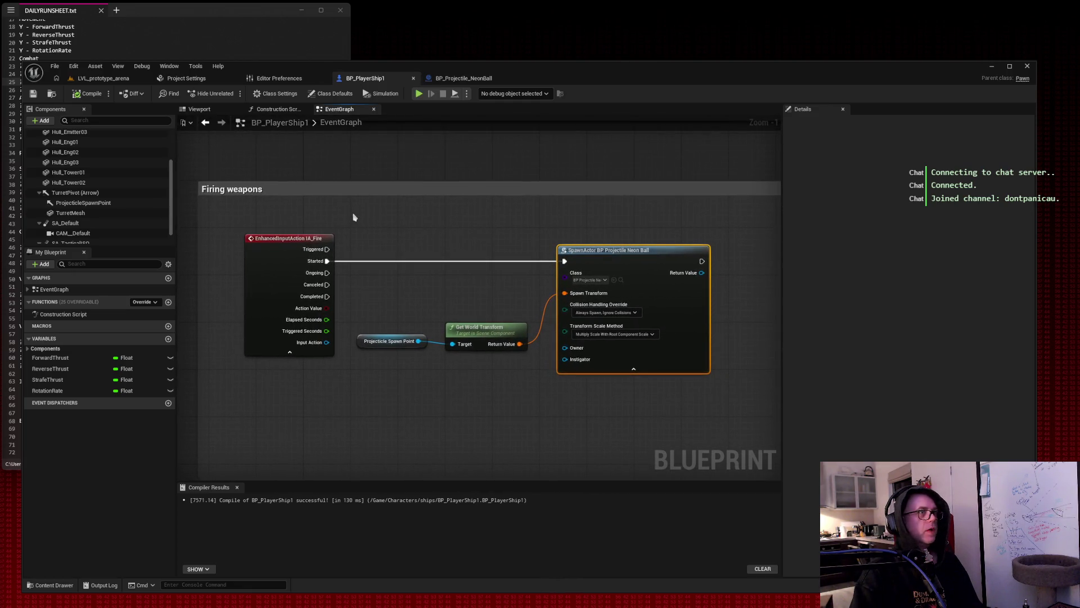
{"action": "left_click", "coordinate": [635, 312]}
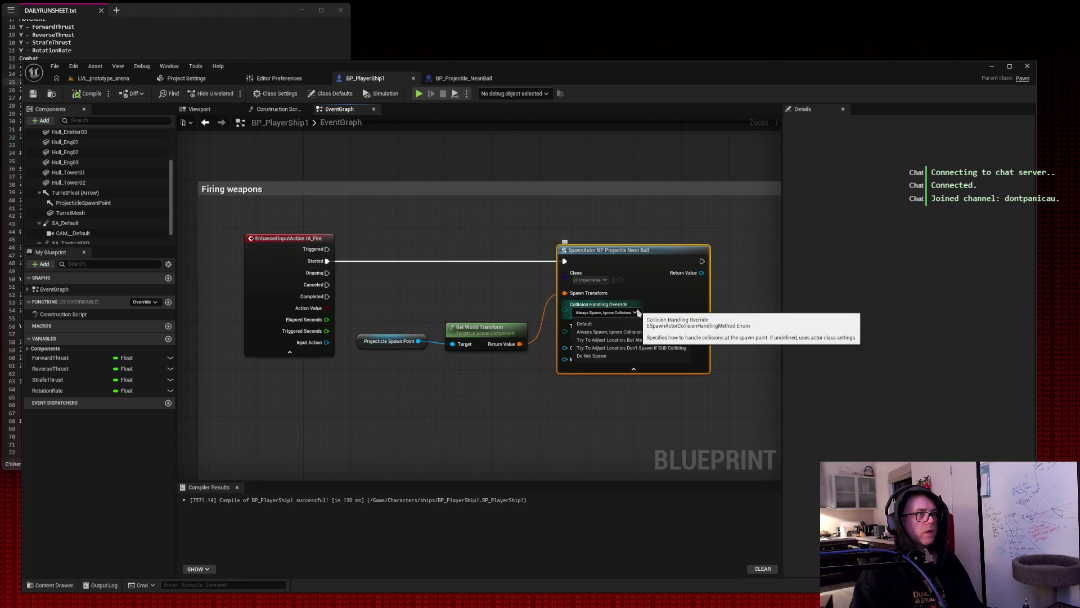
{"action": "left_click", "coordinate": [637, 313]}
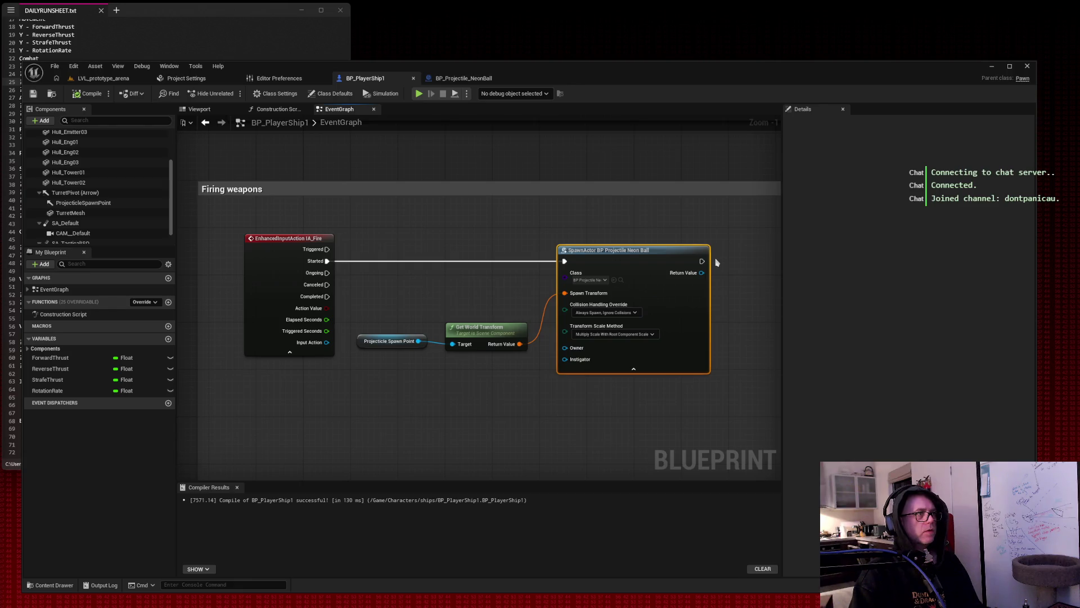
{"action": "left_click_drag", "start_coordinate": [730, 251], "coordinate": [653, 235]}
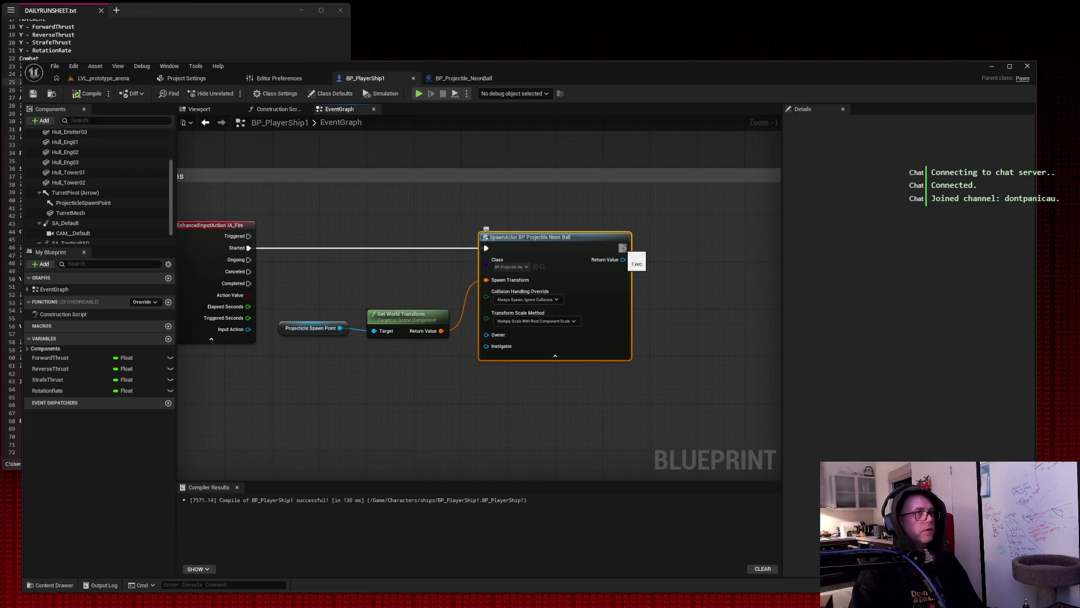
Add a Print String node after the NeonBall spawn that prints BALLSPAWNED.
{"action": "left_click_drag", "start_coordinate": [623, 248], "coordinate": [691, 251]}
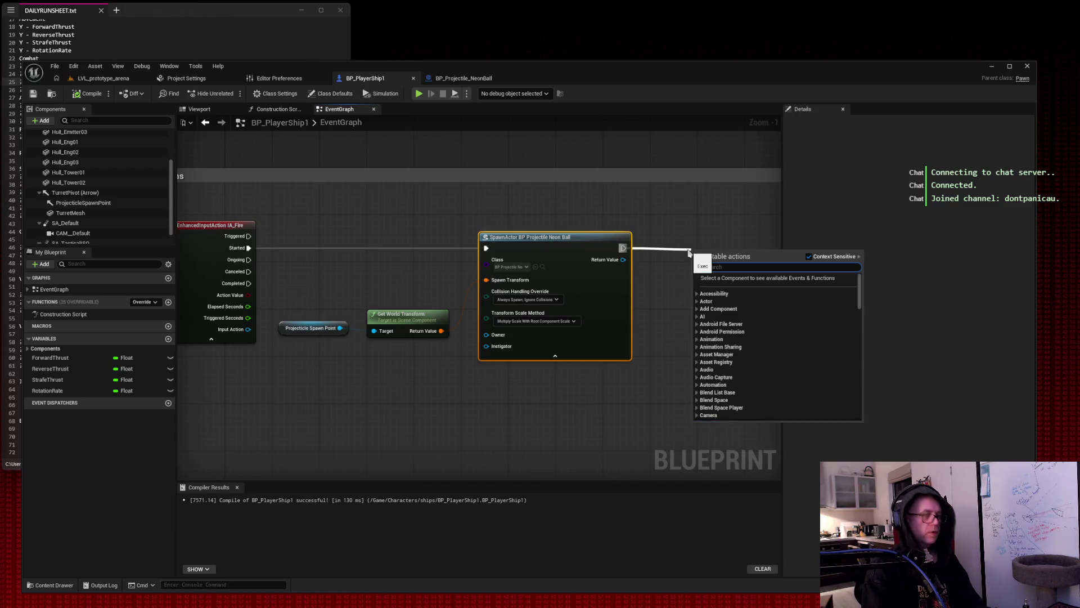
{"action": "type", "text": "print str"}
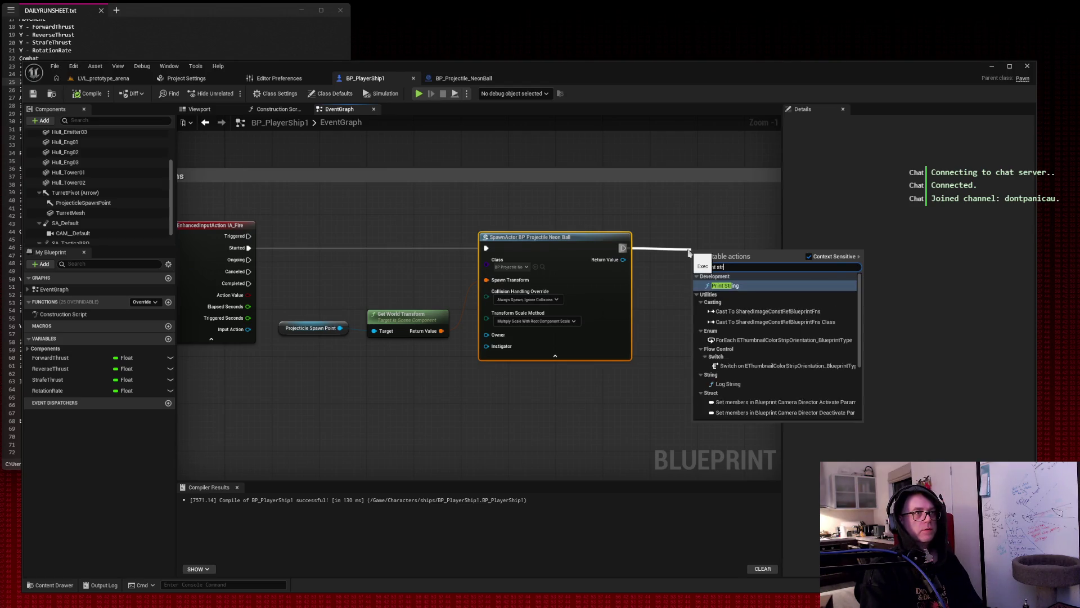
{"action": "key", "text": "Return"}
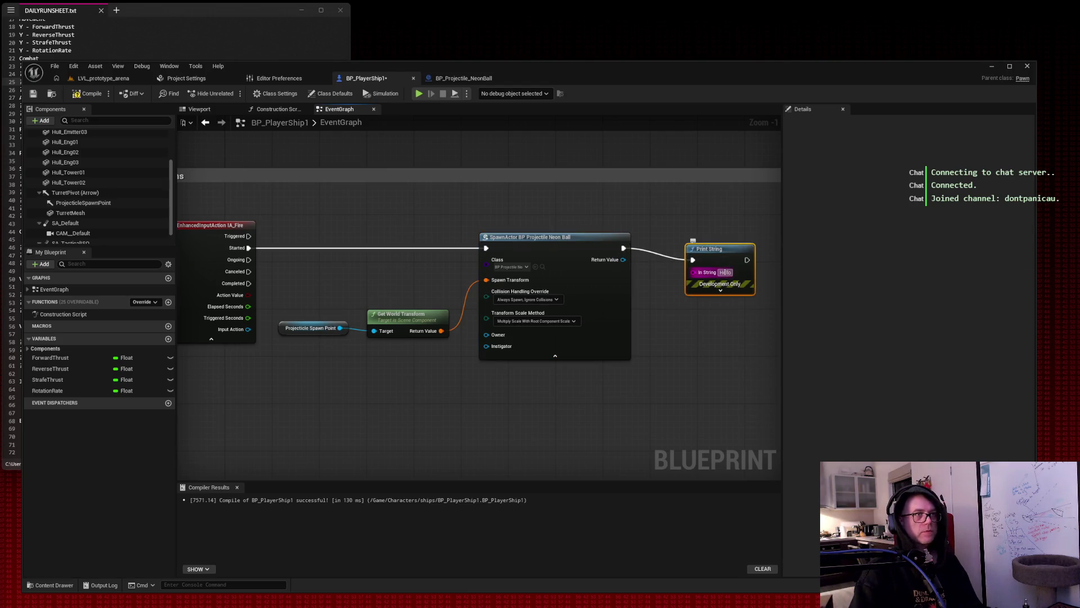
{"action": "double_click", "coordinate": [725, 272]}
{"action": "type", "text": "BALLSPAWNED"}
{"action": "key", "text": "Return"}
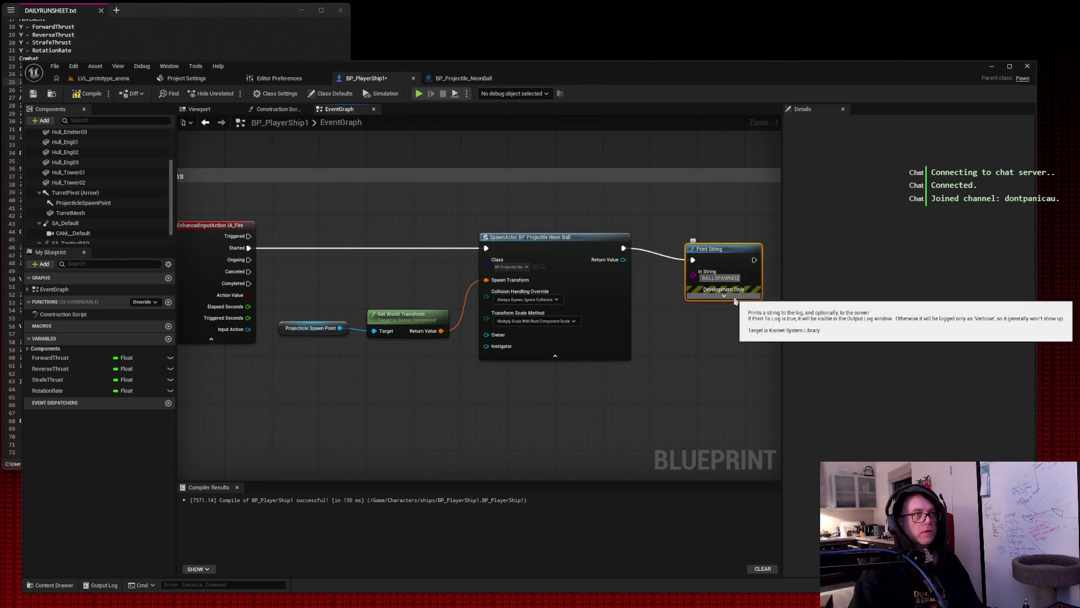
Align the Print String node with the spawn node, then compile and save BP_PlayerShip1.
{"action": "left_click_drag", "start_coordinate": [722, 249], "coordinate": [724, 237]}
{"action": "left_click", "coordinate": [275, 226]}
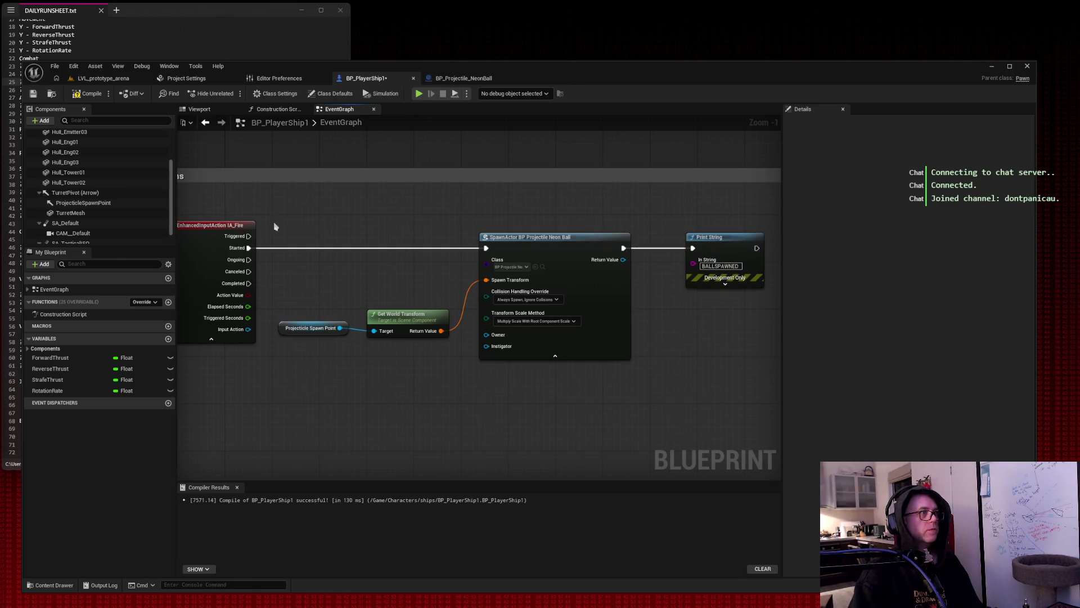
{"action": "left_click", "coordinate": [88, 94]}
{"action": "left_click", "coordinate": [34, 94]}
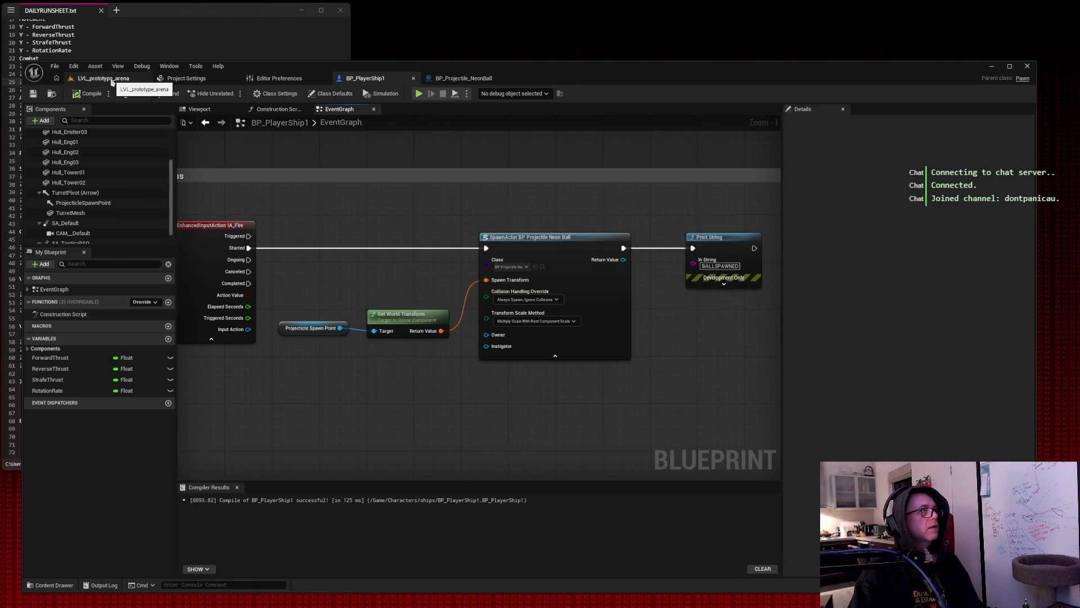
Play-test the arena, fire a shot, stop with Escape, and return to BP_PlayerShip1's graph.
{"action": "left_click", "coordinate": [111, 80]}
{"action": "left_click", "coordinate": [231, 94]}
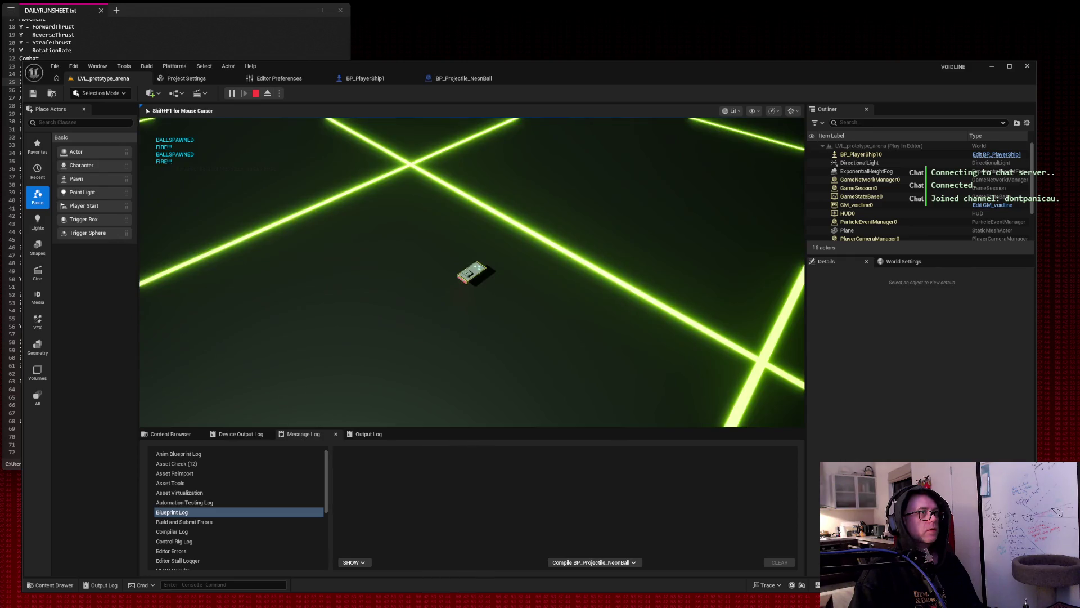
{"action": "key", "text": "space"}
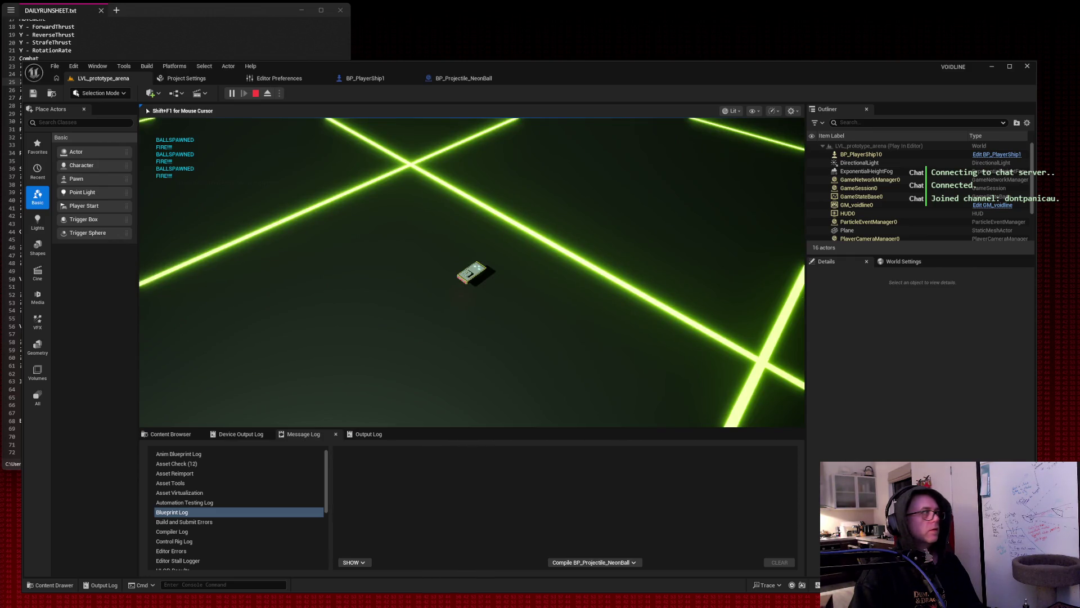
{"action": "key", "text": "Escape"}
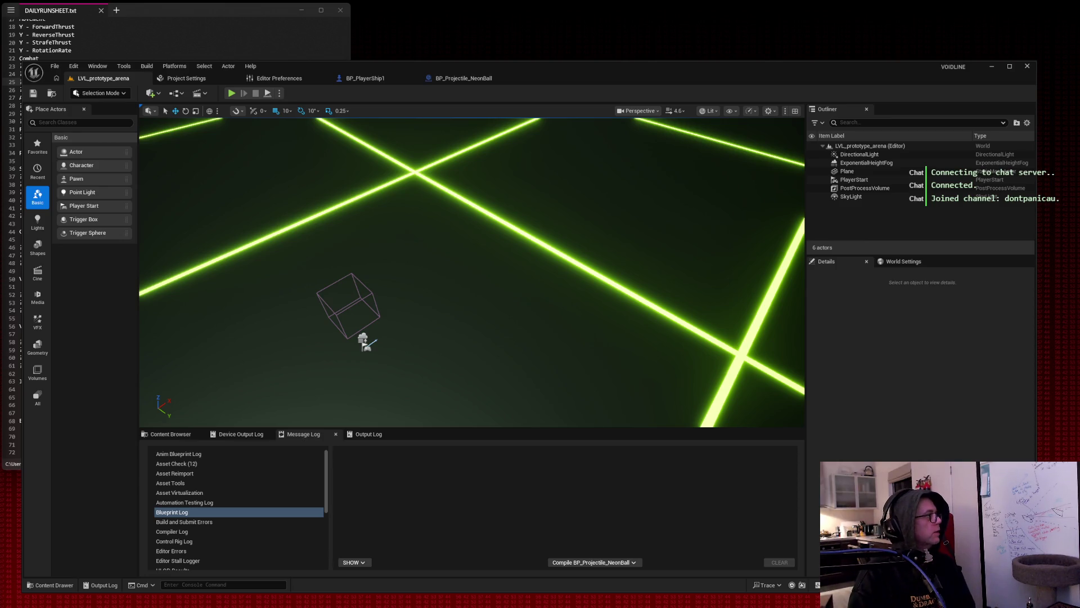
{"action": "left_click", "coordinate": [371, 78]}
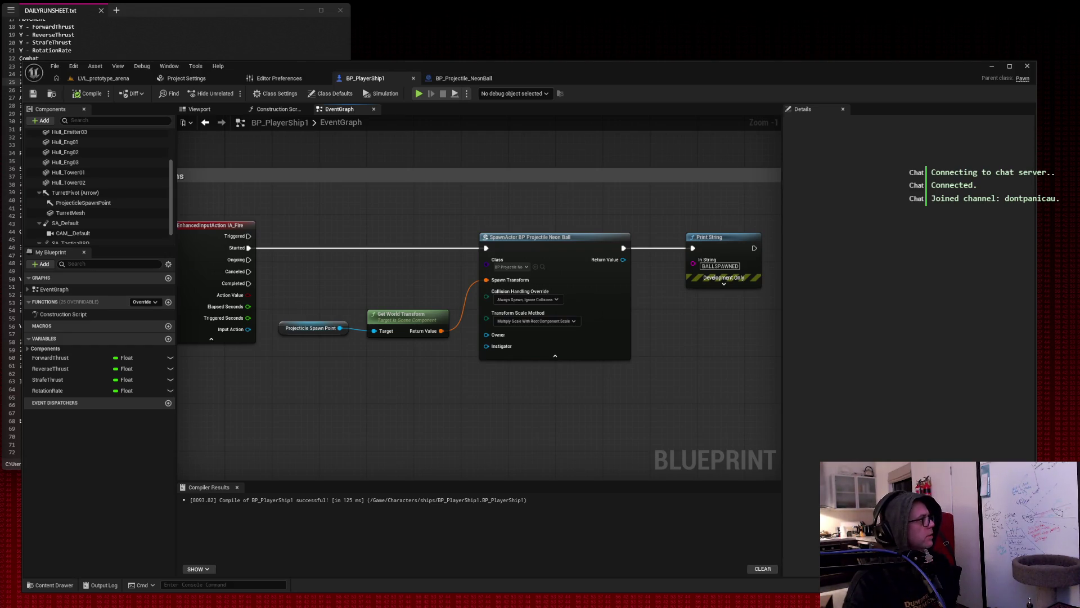
Inspect the CollisionSphere component's Details in BP_Projectile_NeonBall.
{"action": "left_click", "coordinate": [465, 78]}
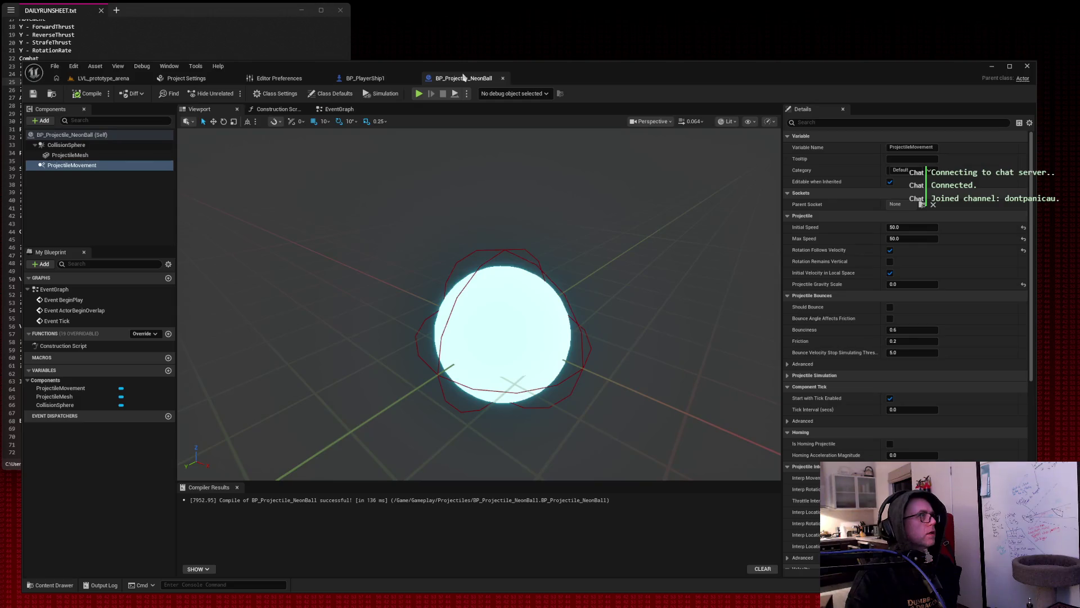
{"action": "left_click", "coordinate": [102, 147]}
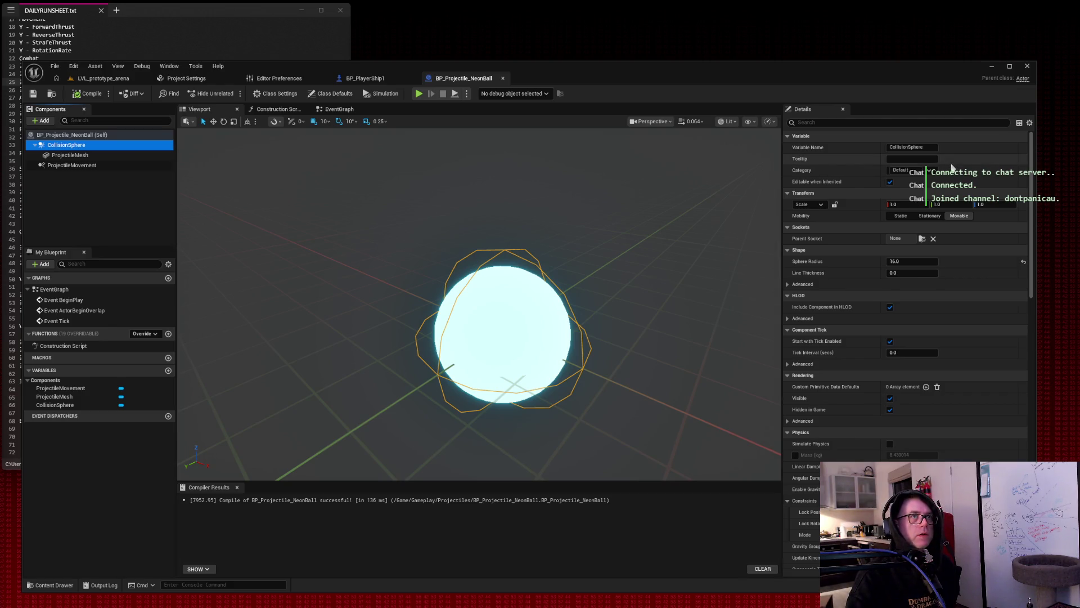
{"action": "scroll", "coordinate": [951, 168], "scroll_direction": "down", "scroll_amount": 4}
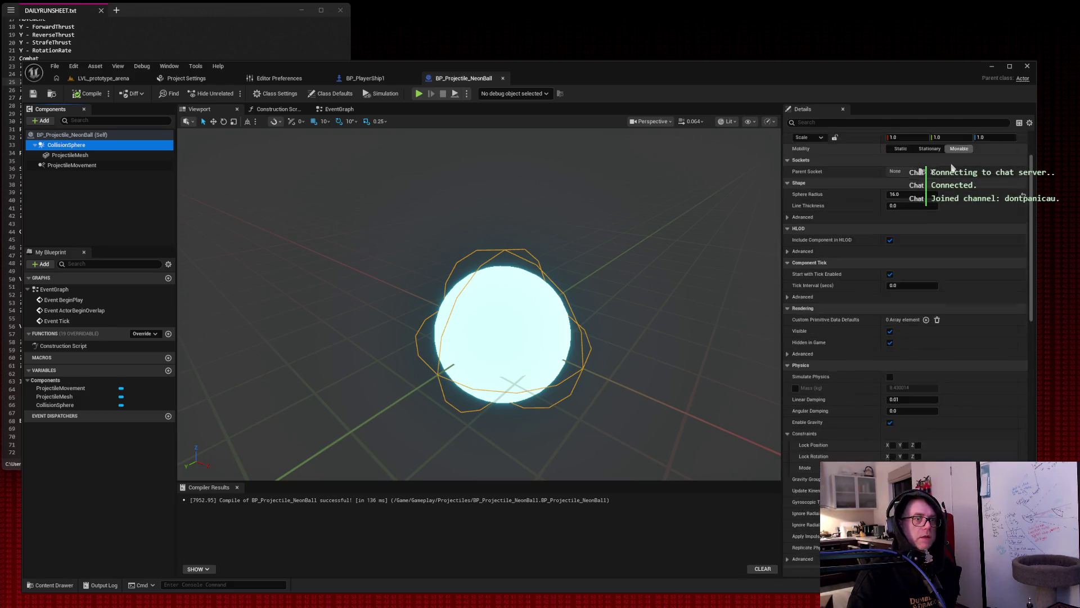
{"action": "scroll", "coordinate": [950, 168], "scroll_direction": "down", "scroll_amount": 8}
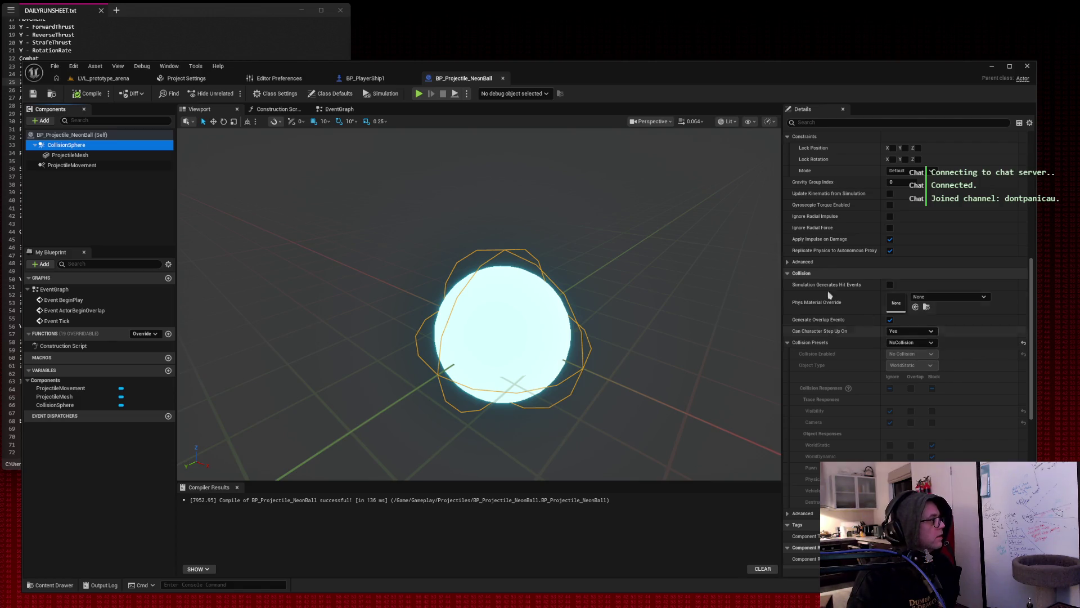
Review ProjectileMesh's Details: Sphere mesh, M_Grid_NeonBlue1 material, 0.25 scale.
{"action": "left_click", "coordinate": [103, 155]}
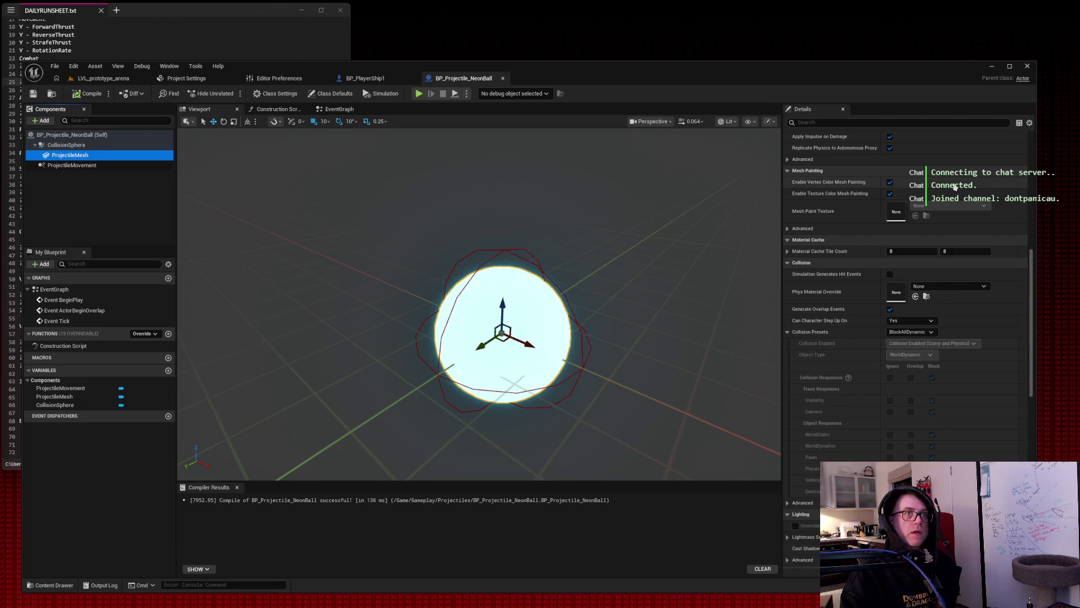
{"action": "scroll", "coordinate": [931, 175], "scroll_direction": "down", "scroll_amount": 5}
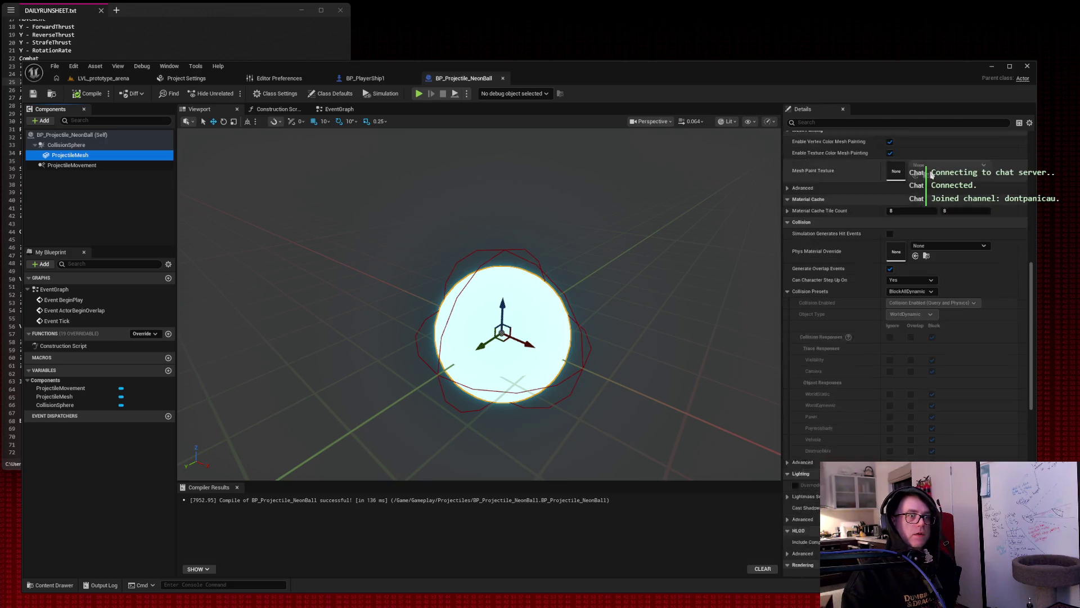
{"action": "scroll", "coordinate": [911, 164], "scroll_direction": "up", "scroll_amount": 12}
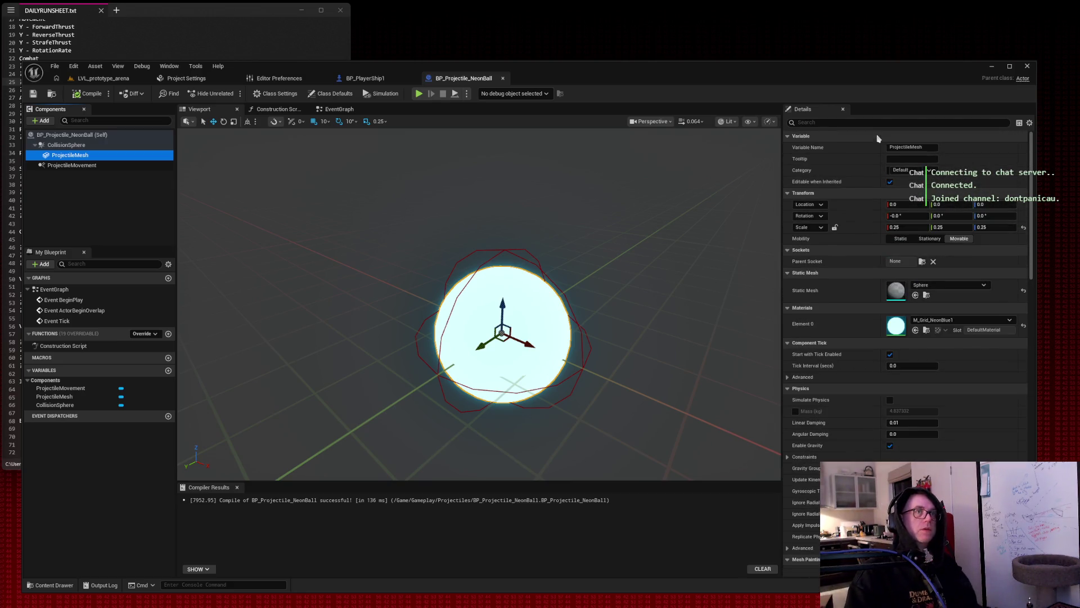
{"action": "left_click", "coordinate": [853, 121]}
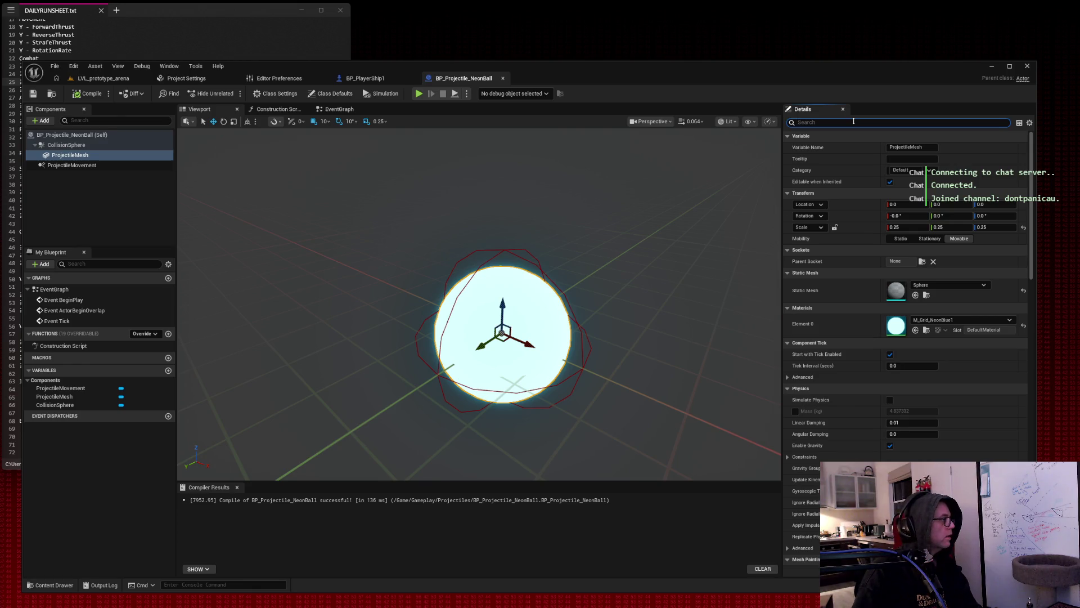
Turn off Enable Gravity on the ProjectileMesh.
{"action": "type", "text": "physics"}
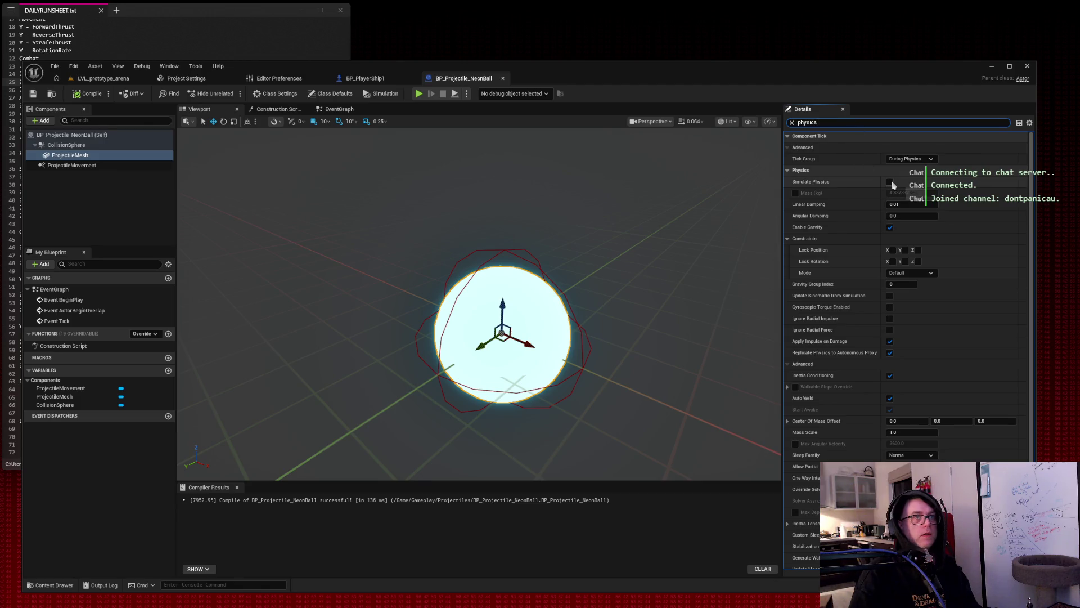
{"action": "key", "text": "ctrl+a"}
{"action": "type", "text": "enable grav"}
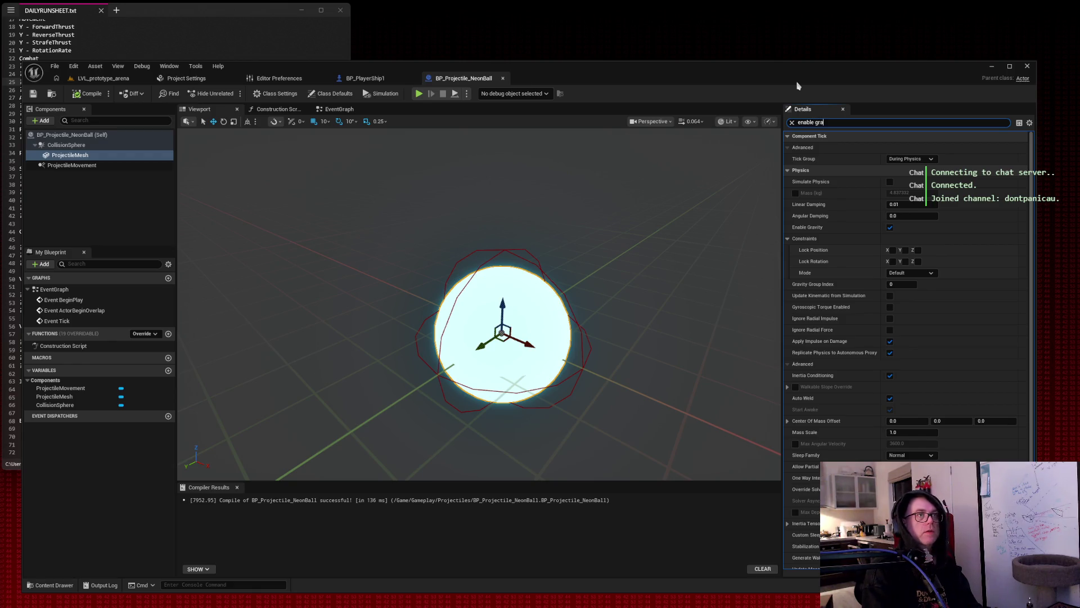
{"action": "left_click", "coordinate": [892, 147]}
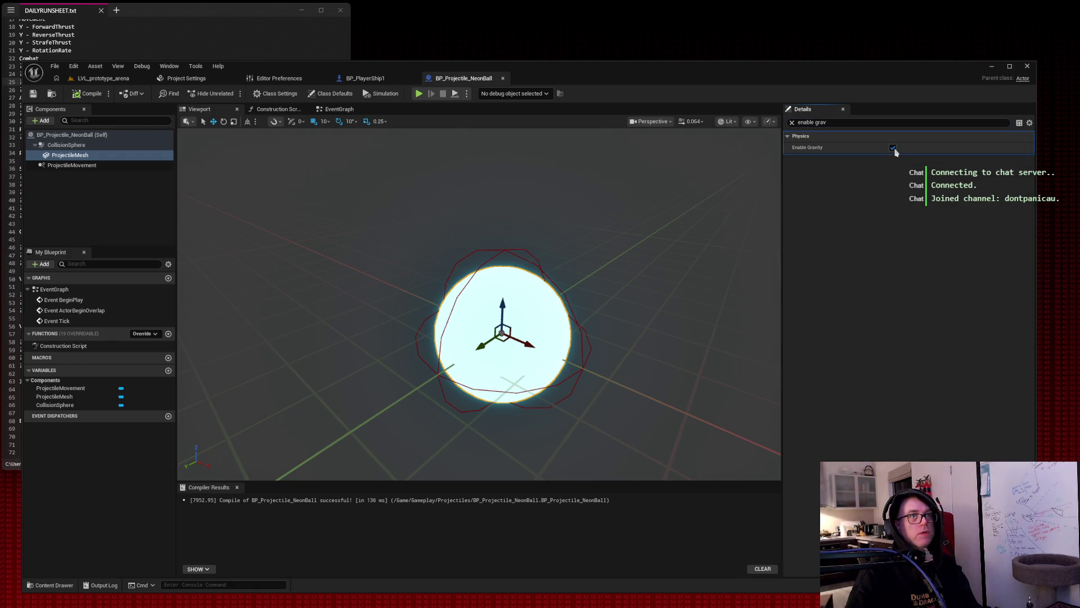
Set the ProjectileMesh's Collision Presets to NoCollision.
{"action": "mouse_move", "coordinate": [827, 122]}
{"action": "left_mouse_down"}
{"action": "mouse_move", "coordinate": [788, 119]}
{"action": "mouse_move", "coordinate": [799, 23]}
{"action": "left_mouse_up"}
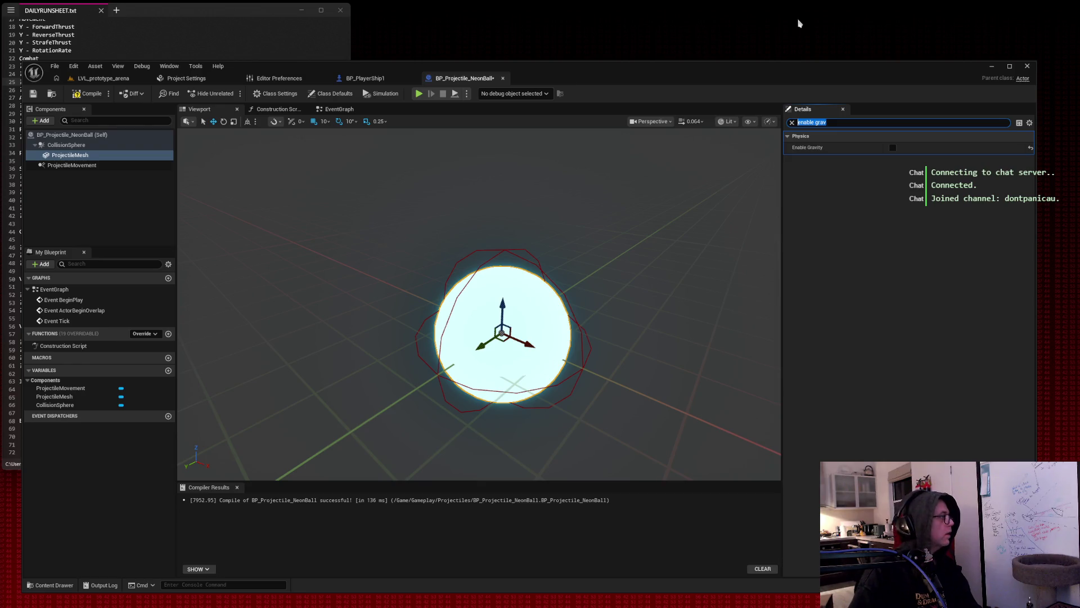
{"action": "type", "text": "collision"}
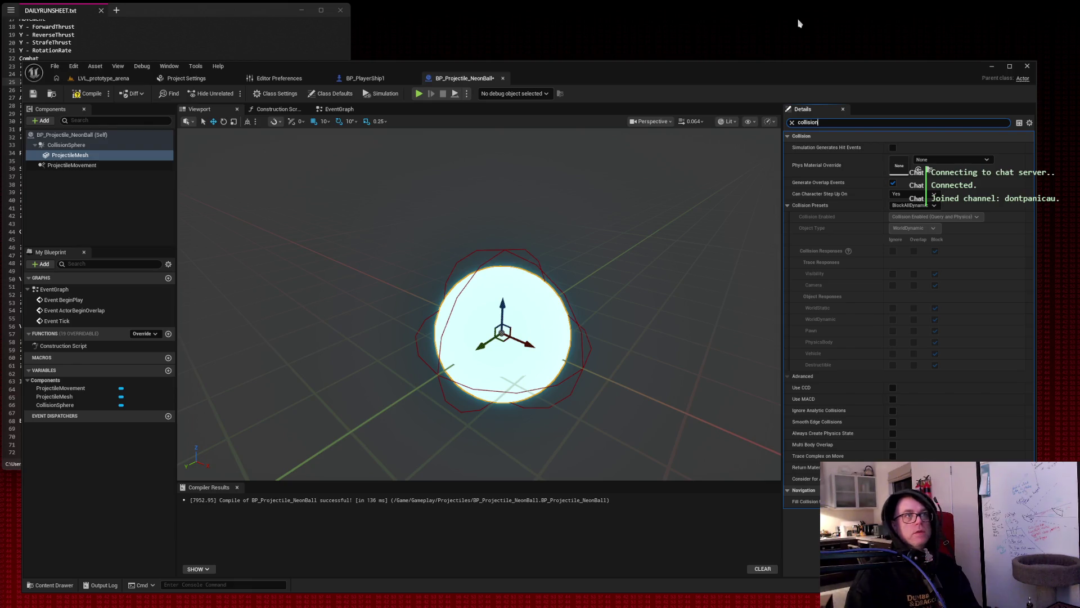
{"action": "left_click", "coordinate": [920, 206]}
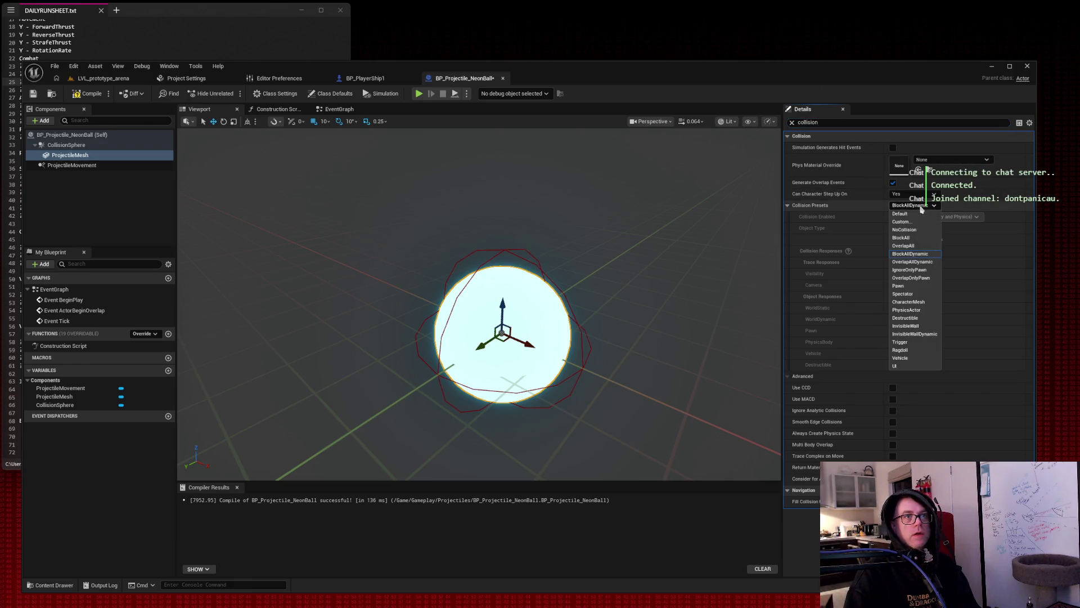
{"action": "left_click", "coordinate": [917, 230]}
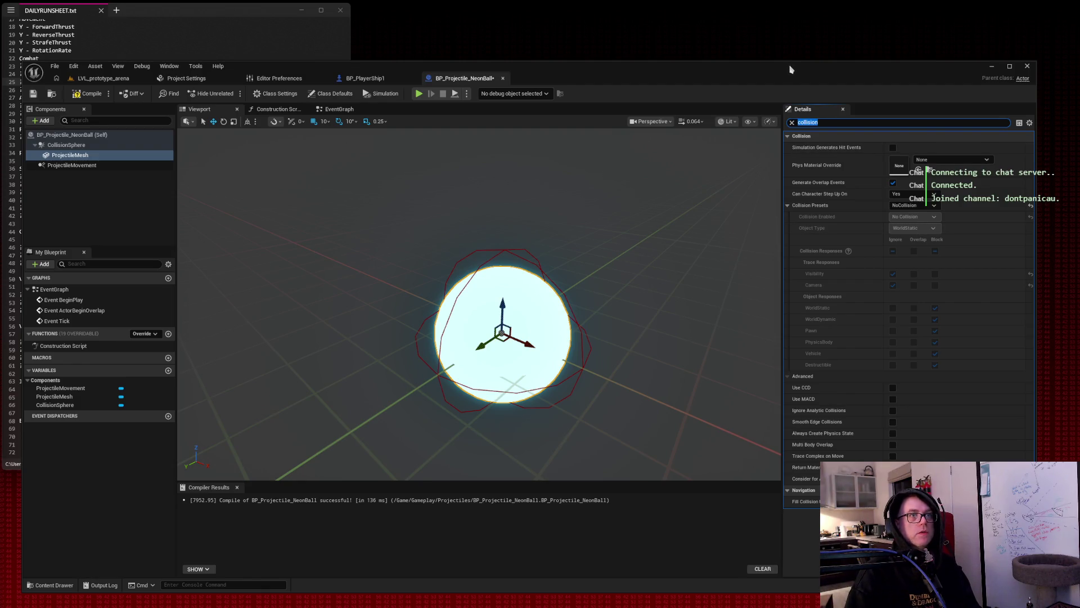
Compile and save BP_Projectile_NeonBall, checking the LVL_prototype_arena tab briefly.
{"action": "left_click", "coordinate": [87, 95]}
{"action": "left_click", "coordinate": [33, 94]}
{"action": "left_click", "coordinate": [98, 78]}
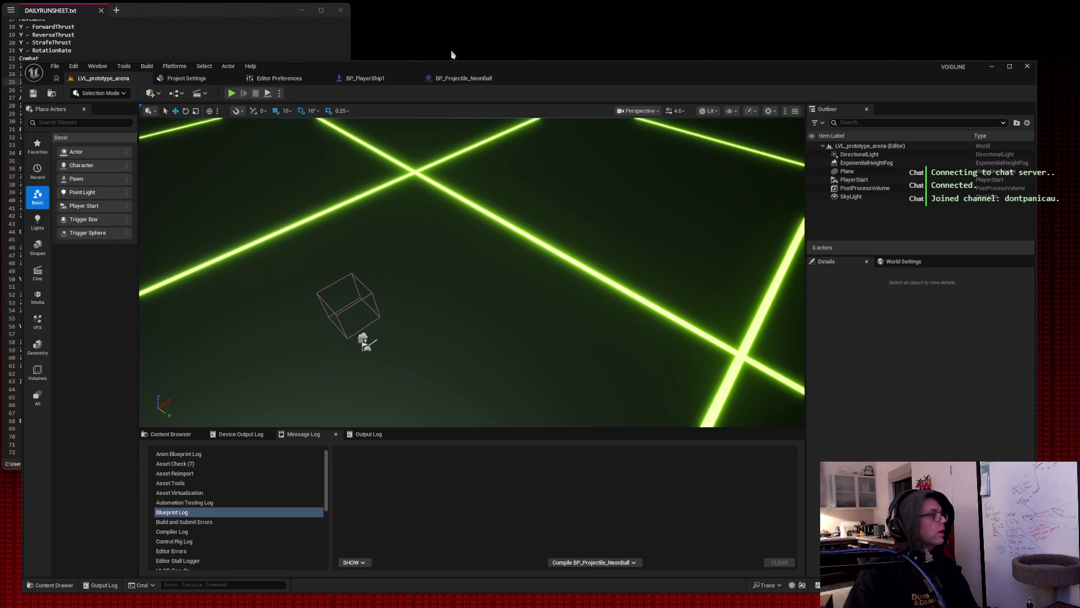
{"action": "left_click", "coordinate": [462, 78]}
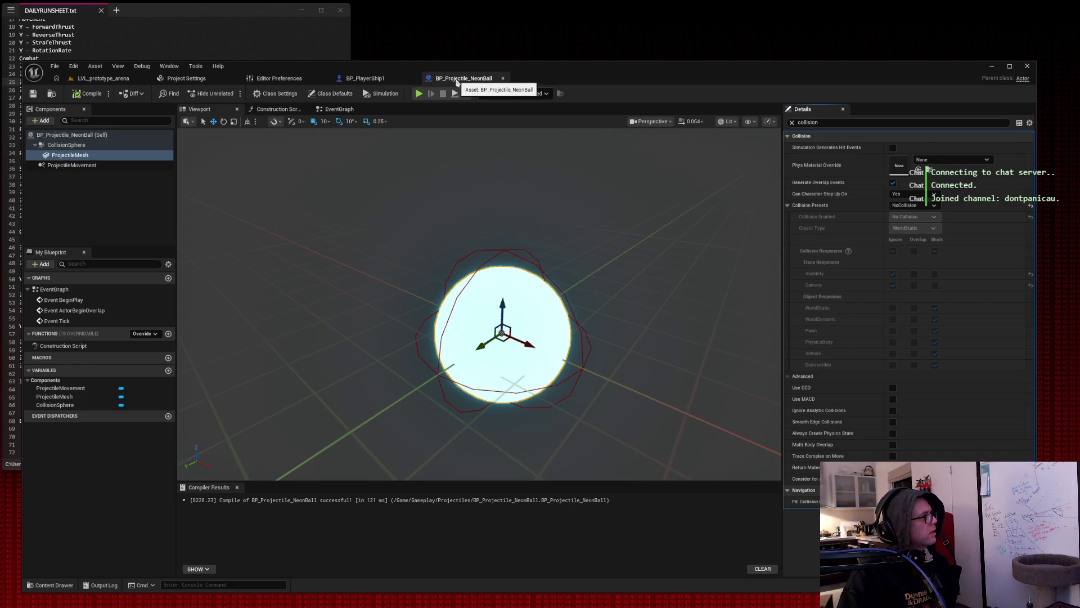
Uncheck Initial Velocity in Local Space on ProjectileMovement, then start a play test.
{"action": "left_click", "coordinate": [111, 164]}
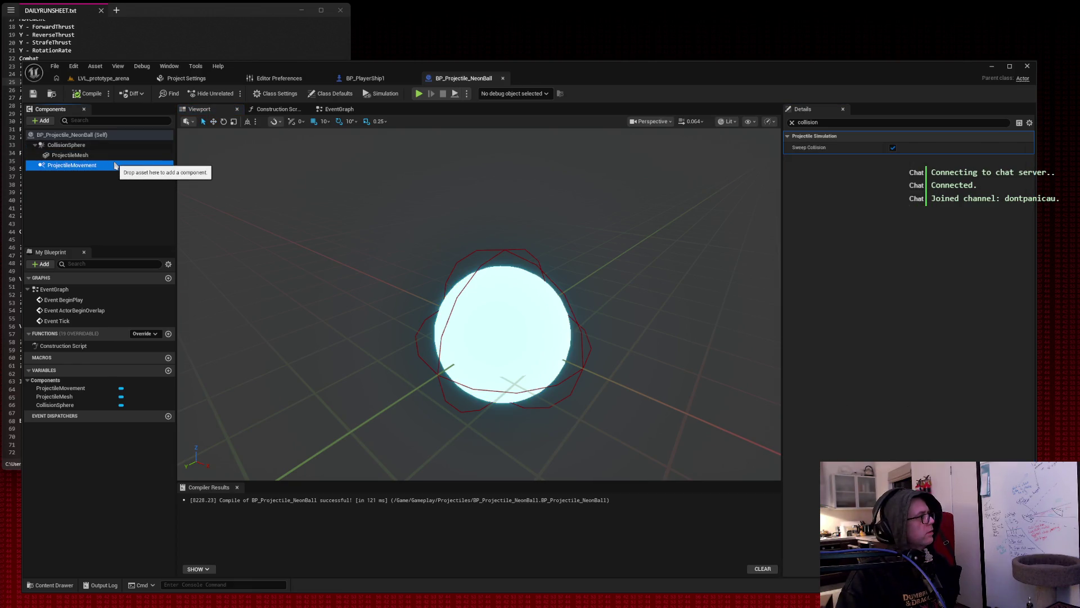
{"action": "left_click", "coordinate": [792, 123]}
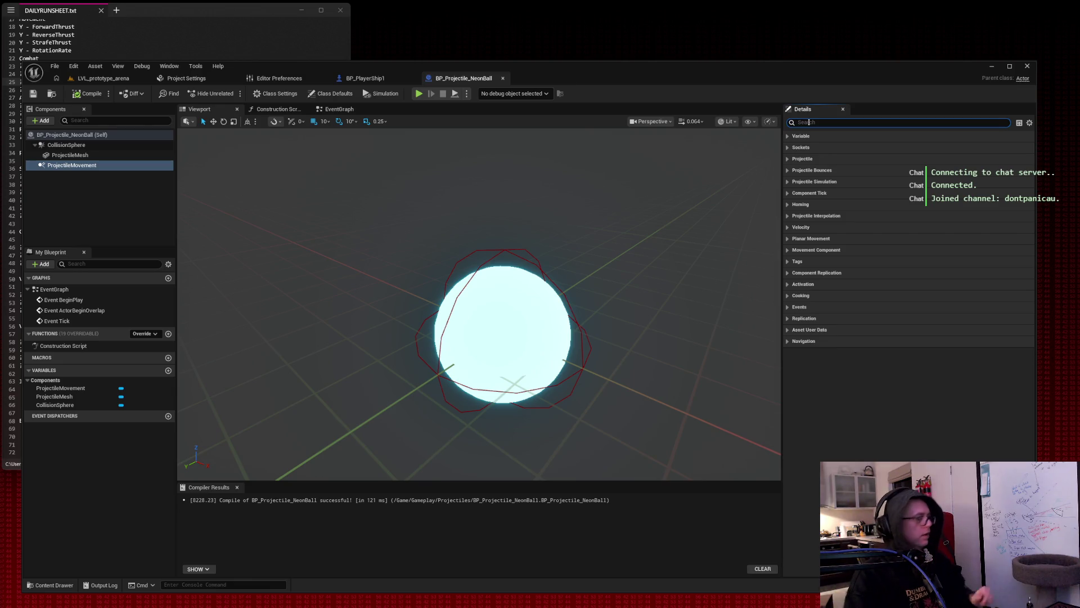
{"action": "type", "text": "velo"}
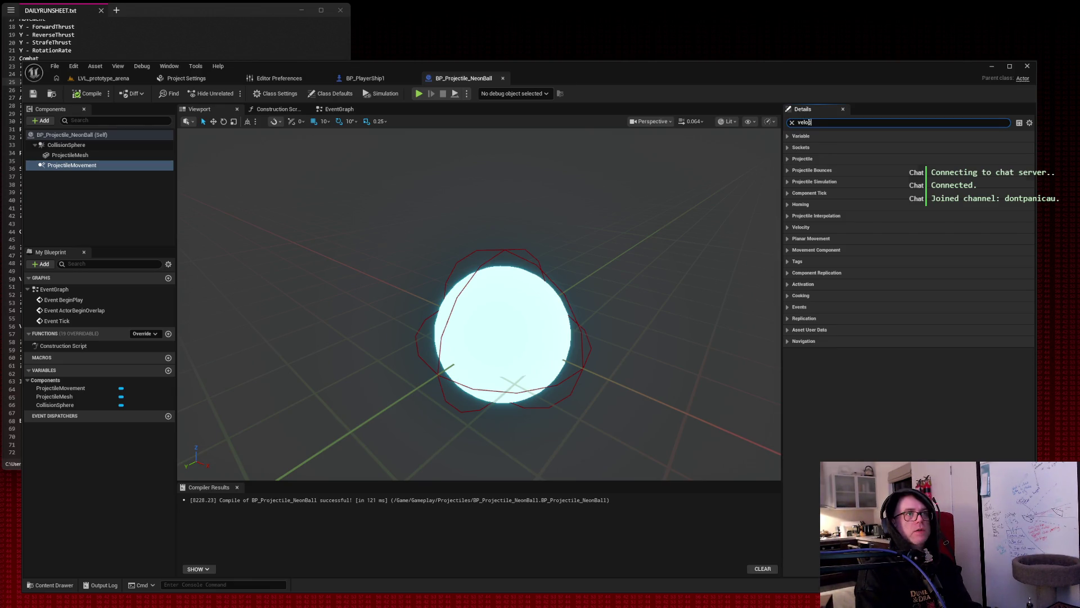
{"action": "type", "text": "c"}
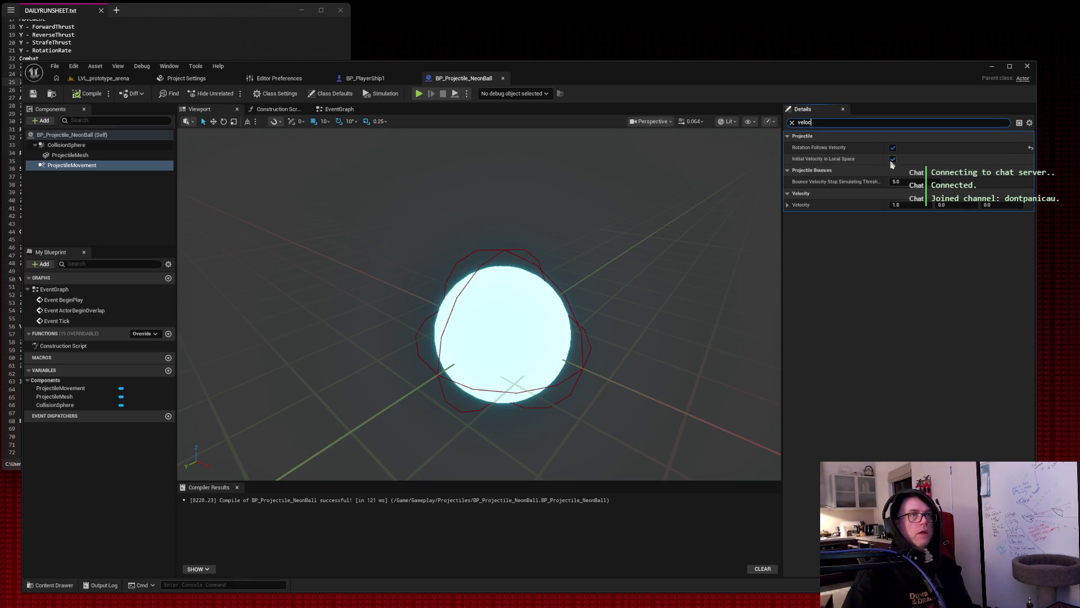
{"action": "left_click", "coordinate": [893, 160]}
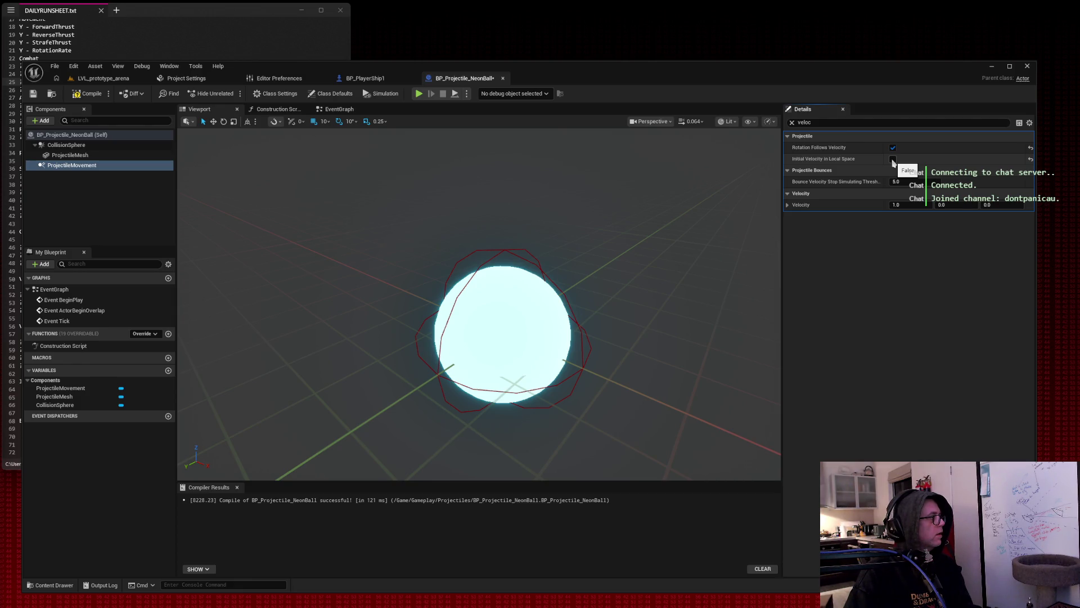
{"action": "left_click", "coordinate": [822, 122]}
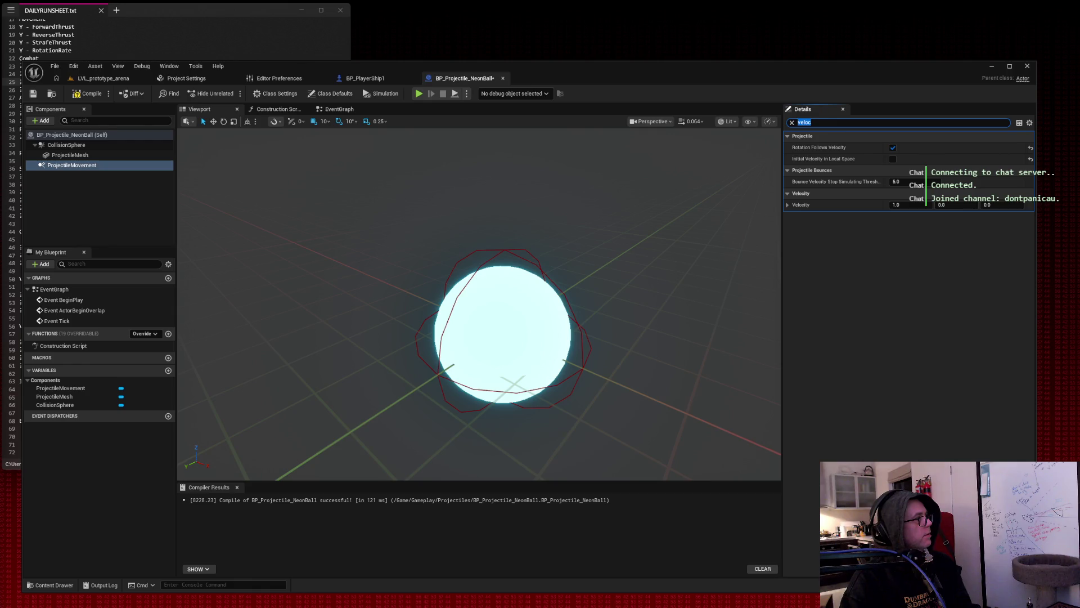
{"action": "key", "text": "alt+p"}
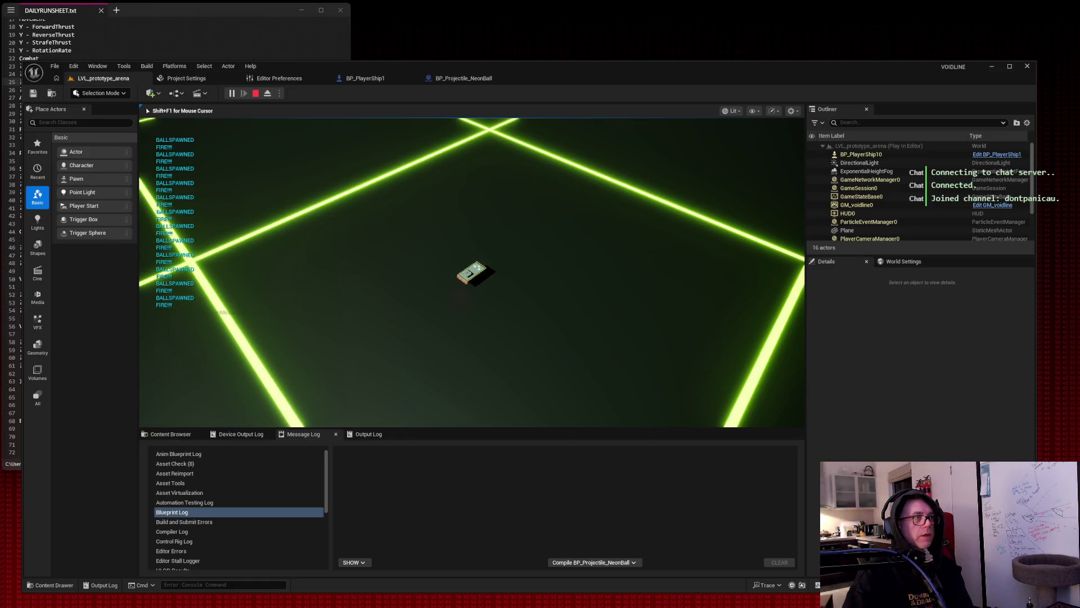
Fire a shot in the running game, screenshot the result, then stop the play session.
{"action": "key", "text": "space"}
{"action": "key", "text": "space"}
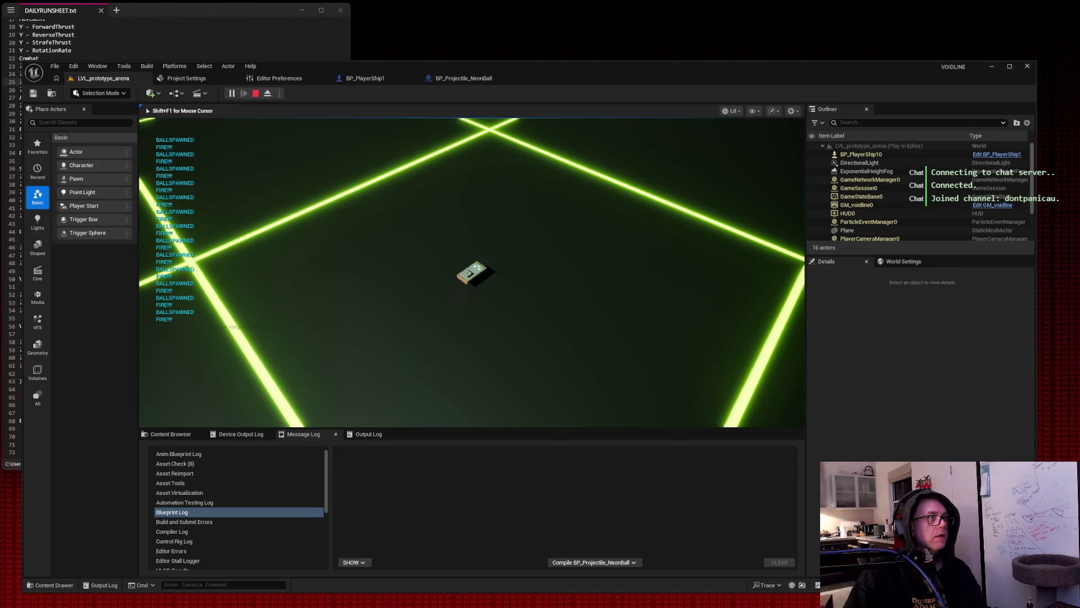
{"action": "key", "text": "super+shift+s"}
{"action": "mouse_move", "coordinate": [135, 106]}
{"action": "left_mouse_down"}
{"action": "mouse_move", "coordinate": [668, 399]}
{"action": "mouse_move", "coordinate": [806, 454]}
{"action": "left_mouse_up"}
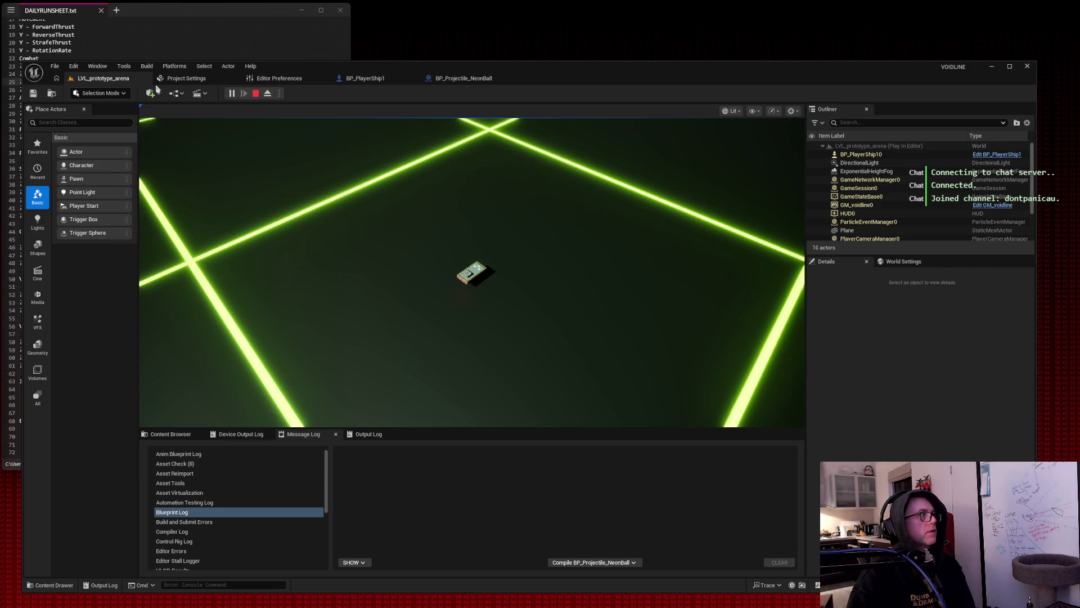
{"action": "left_click", "coordinate": [363, 191]}
{"action": "key", "text": "Escape"}
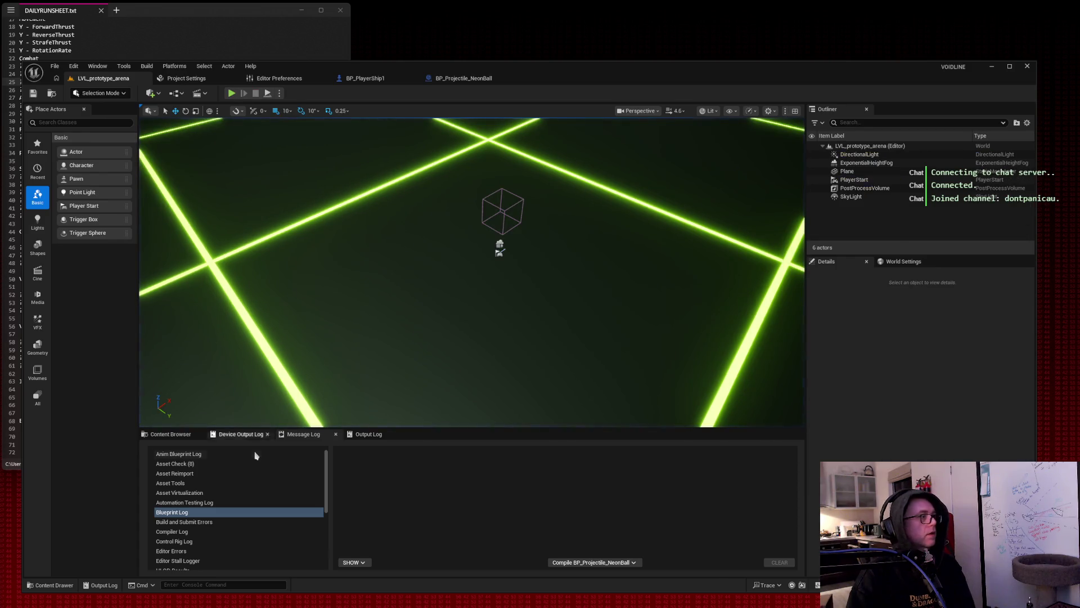
In M_Grid_NeonBlue1, try an emissive multiplier of 2, then 8, and apply it.
{"action": "left_click", "coordinate": [191, 438]}
{"action": "double_click", "coordinate": [479, 499]}
{"action": "left_click", "coordinate": [409, 271]}
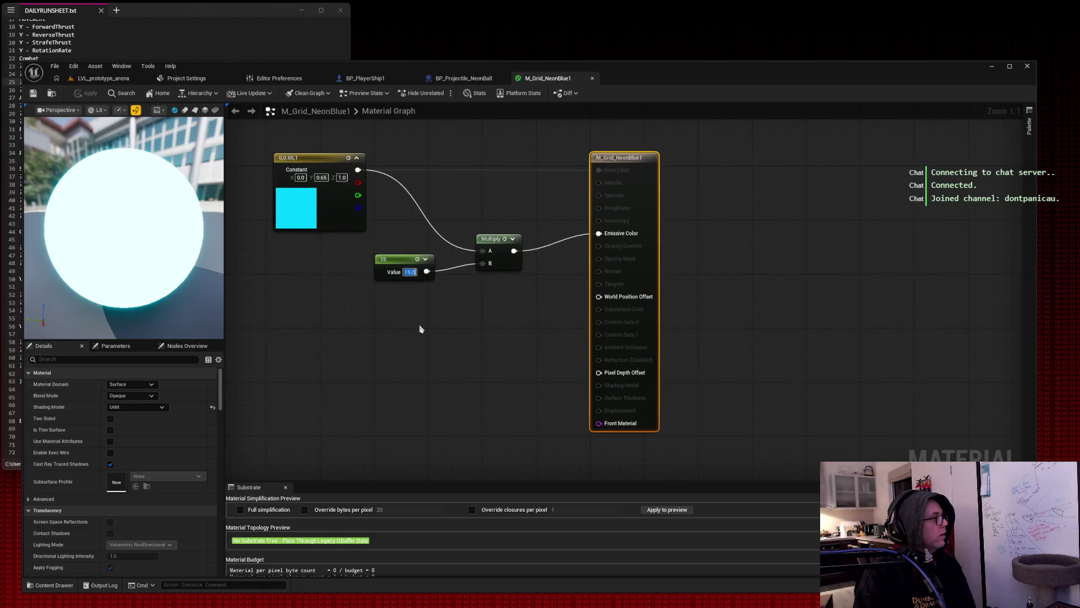
{"action": "type", "text": "2"}
{"action": "key", "text": "Return"}
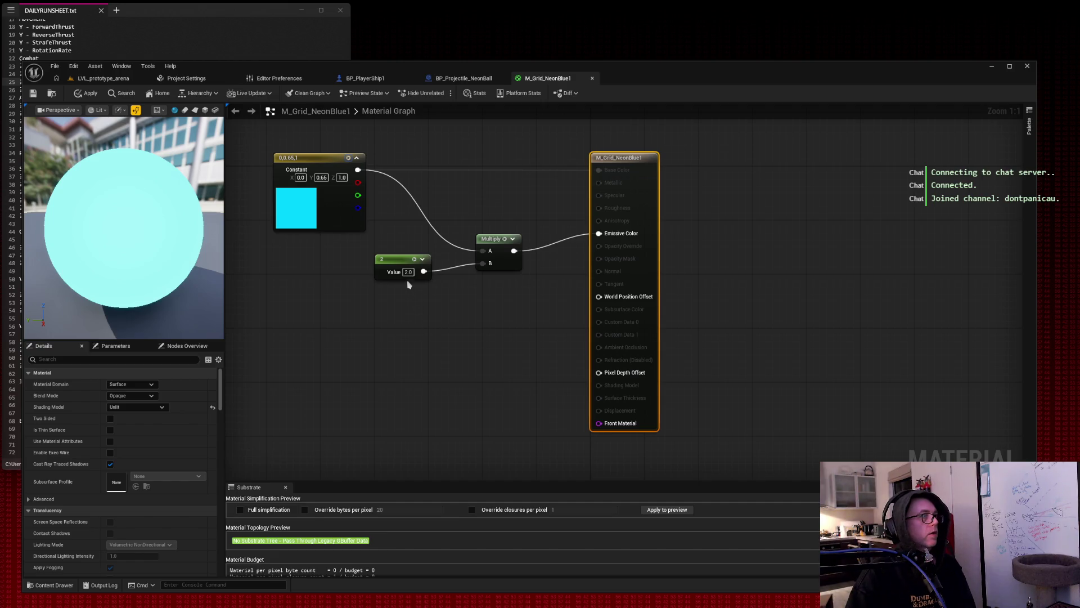
{"action": "type", "text": "8"}
{"action": "key", "text": "Return"}
{"action": "left_click", "coordinate": [81, 93]}
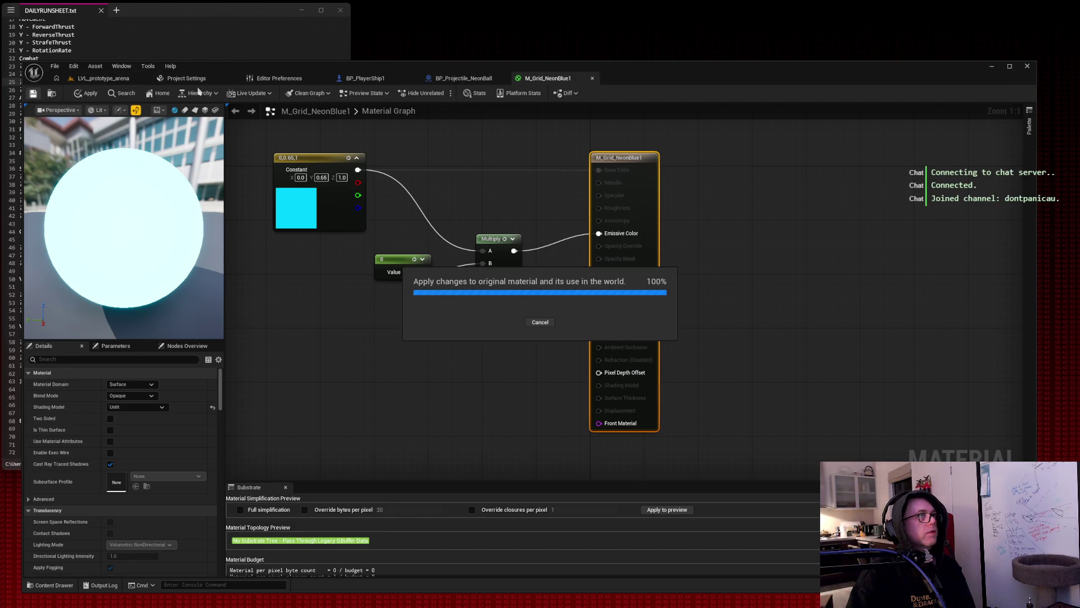
Play-test the arena level with the 8.0 glow, firing once before stopping.
{"action": "left_click", "coordinate": [110, 80]}
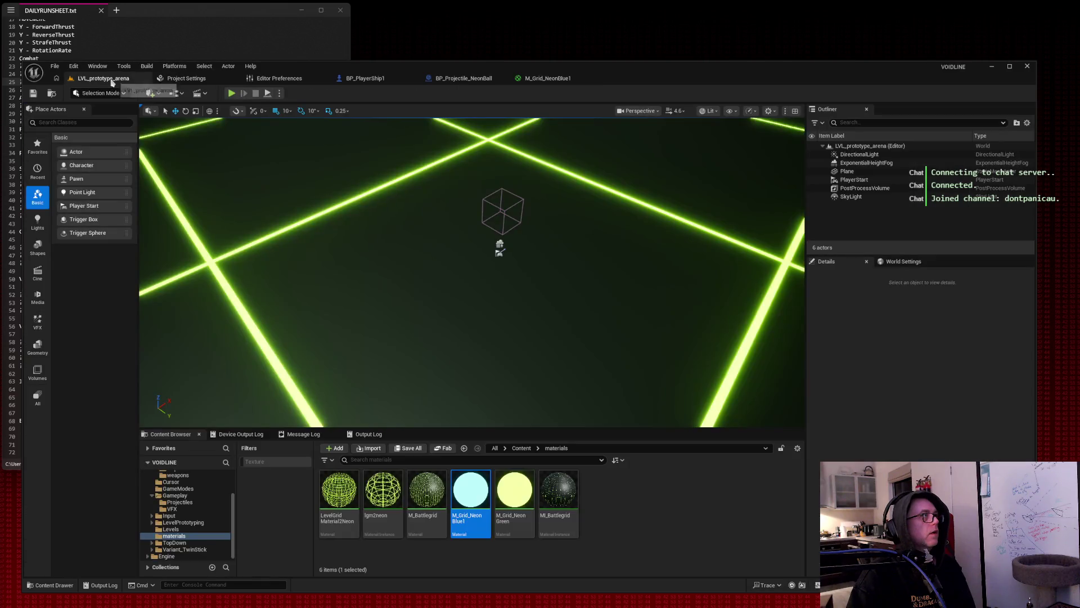
{"action": "left_click", "coordinate": [231, 93]}
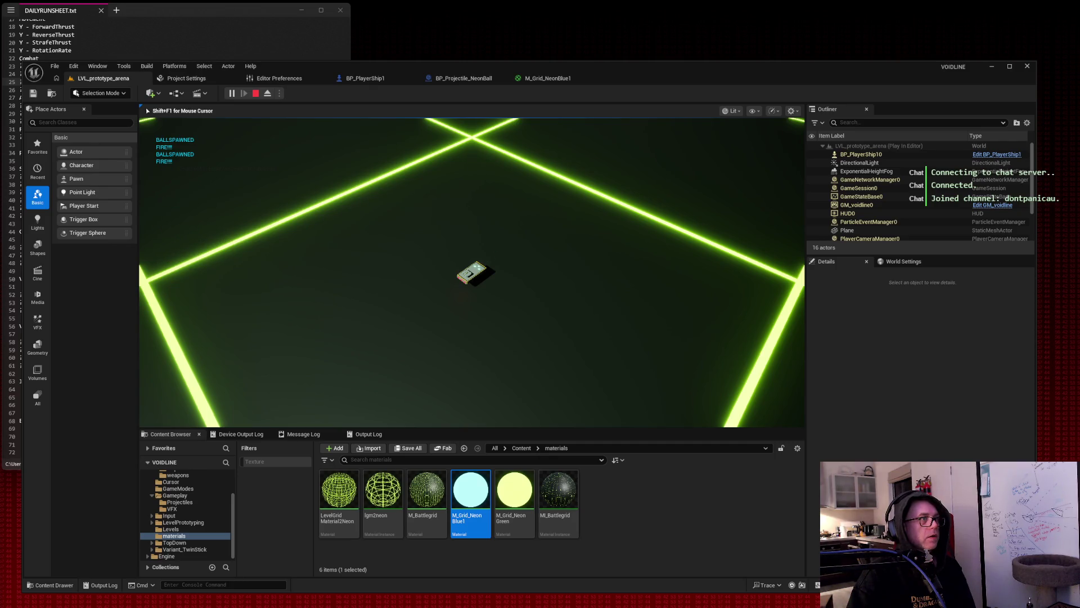
{"action": "key", "text": "space"}
{"action": "key", "text": "Escape"}
Raise M_Grid_NeonBlue1's multiplier to 15, apply it, and return to the arena level.
{"action": "left_click", "coordinate": [543, 78]}
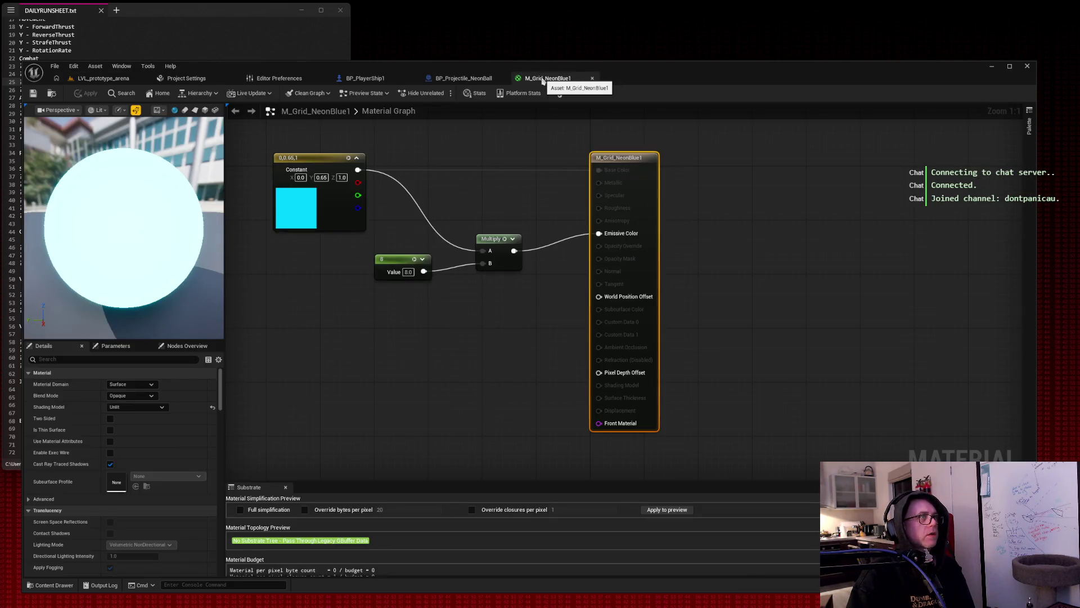
{"action": "left_click", "coordinate": [407, 273]}
{"action": "type", "text": "15"}
{"action": "key", "text": "Return"}
{"action": "left_click", "coordinate": [33, 93]}
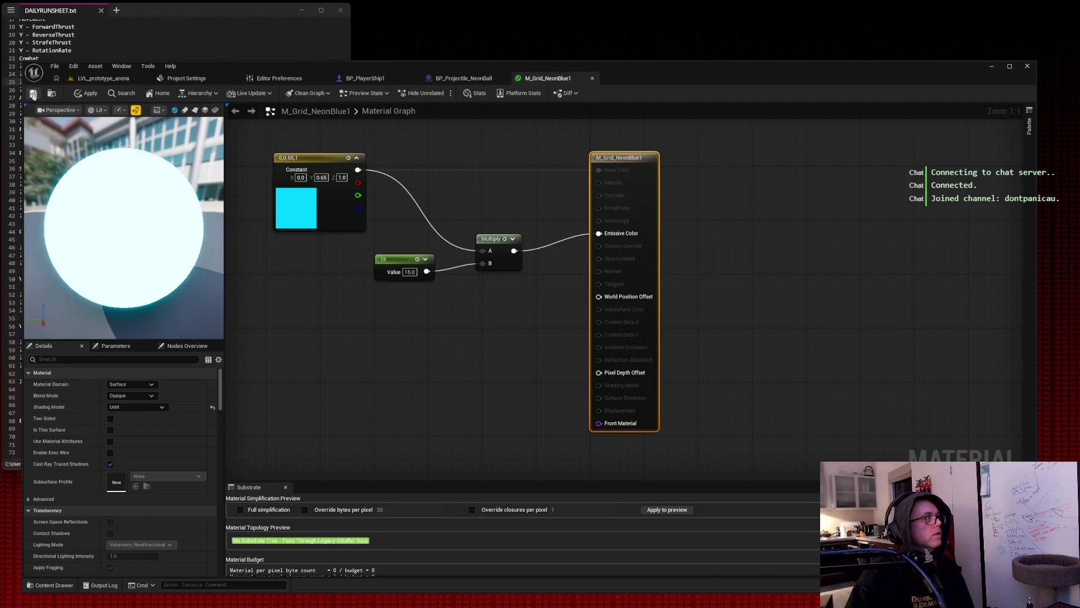
{"action": "left_click", "coordinate": [125, 82]}
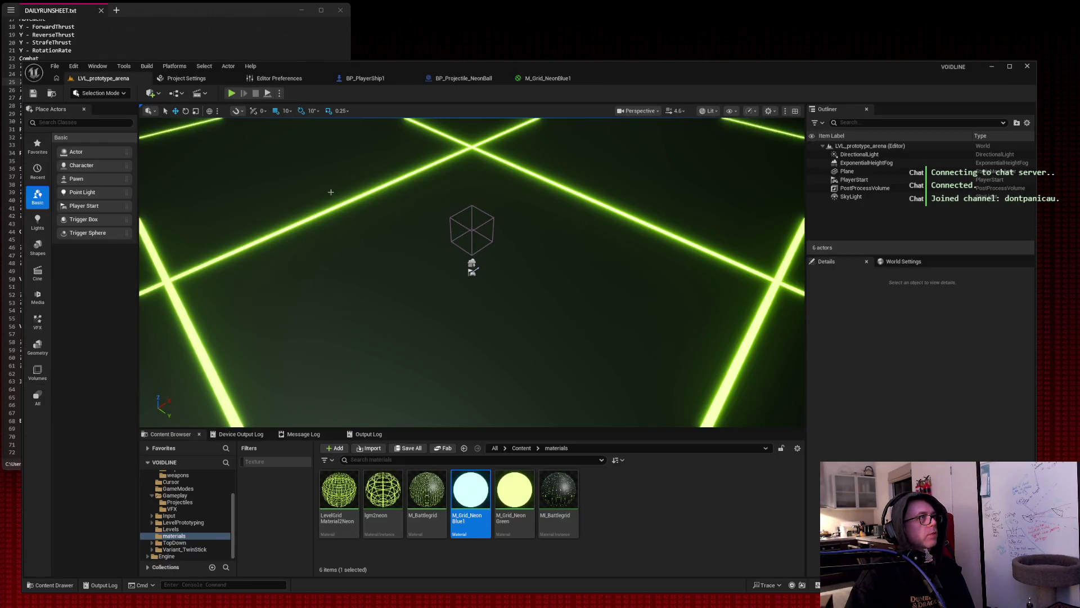
{"action": "left_click", "coordinate": [232, 93]}
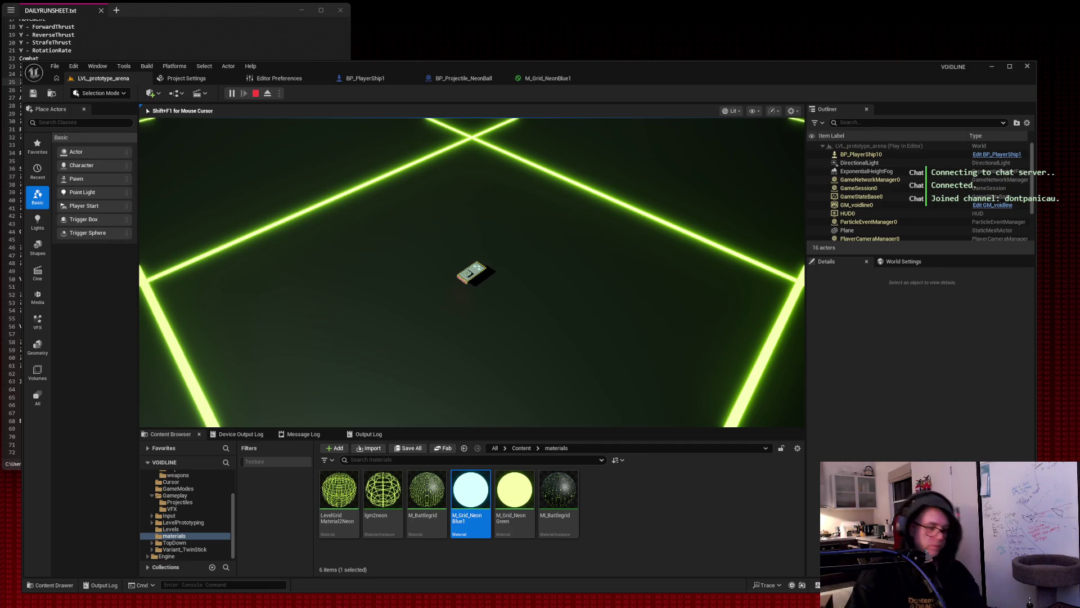
{"action": "key", "text": "space"}
{"action": "key", "text": "space"}
{"action": "key", "text": "space"}
{"action": "key", "text": "space"}
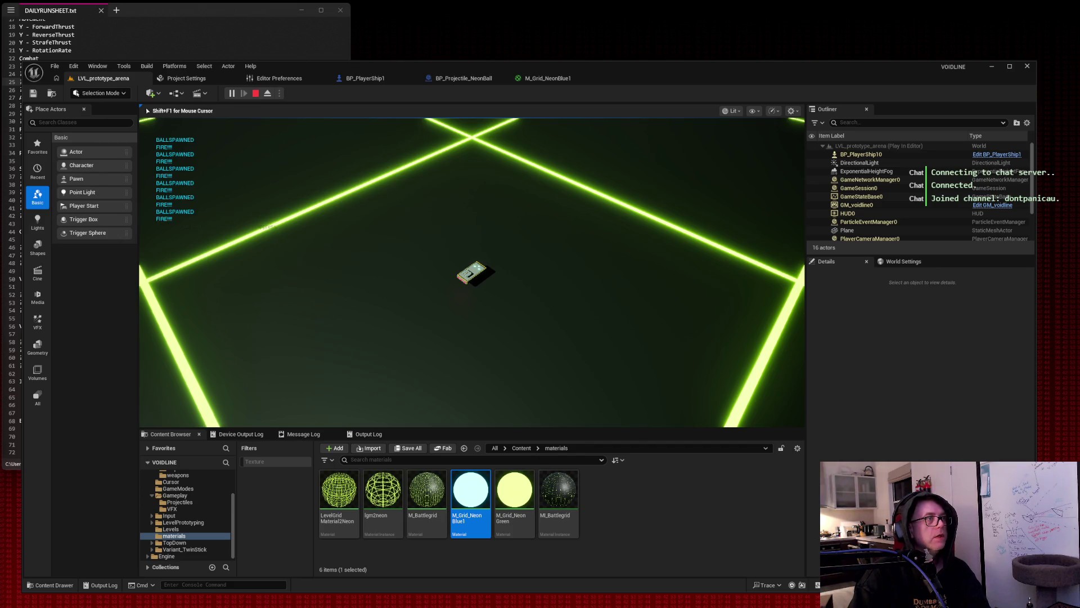
{"action": "key", "text": "space"}
{"action": "key", "text": "space"}
{"action": "key", "text": "space"}
{"action": "key", "text": "space"}
{"action": "key", "text": "space"}
{"action": "key", "text": "space"}
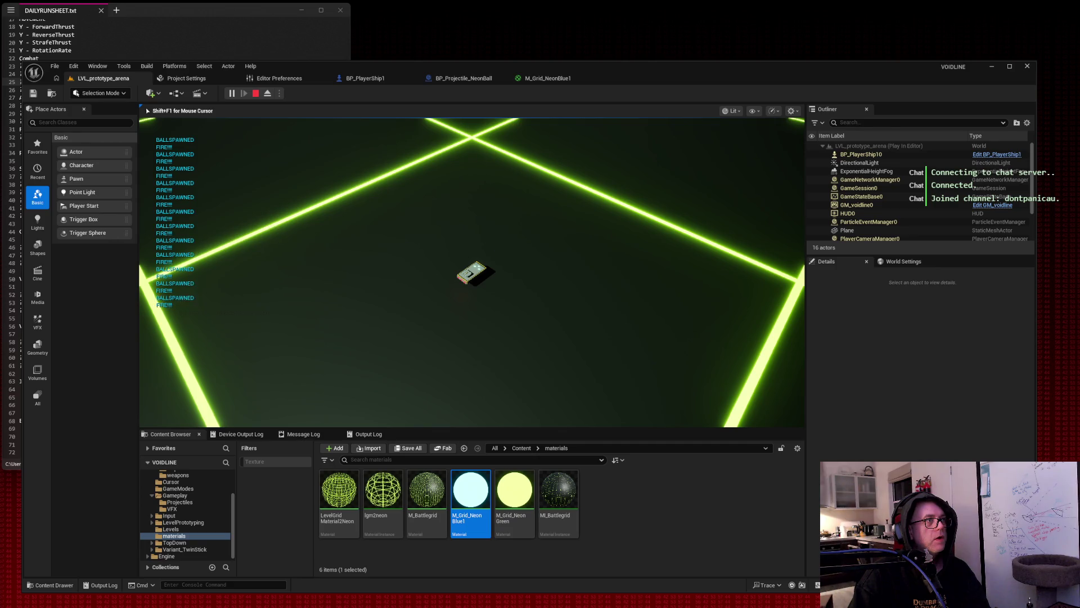
{"action": "key", "text": "space"}
{"action": "key", "text": "space"}
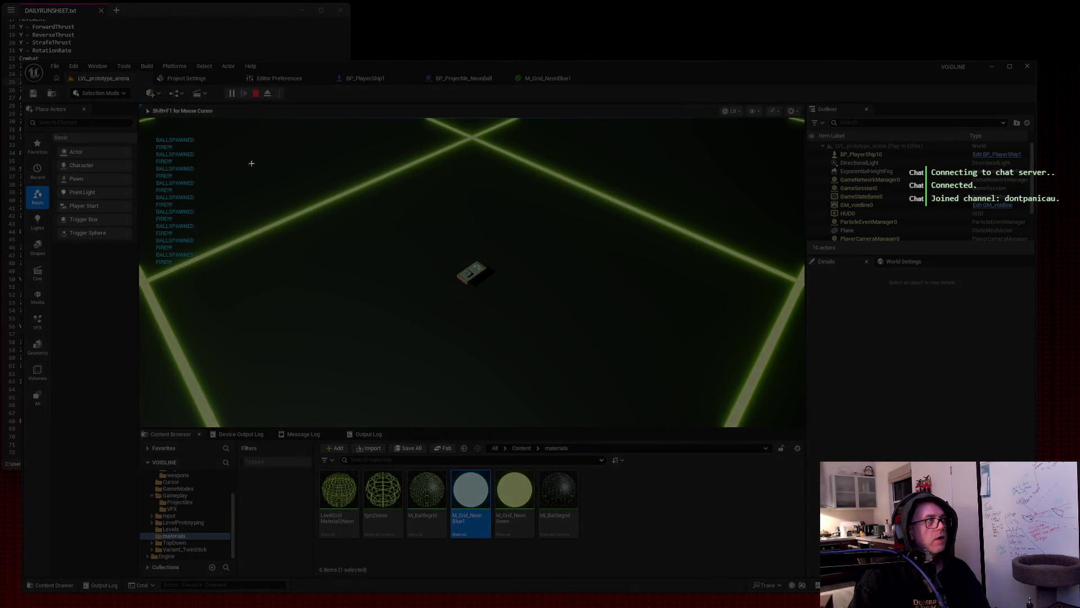
{"action": "key", "text": "shift+F1"}
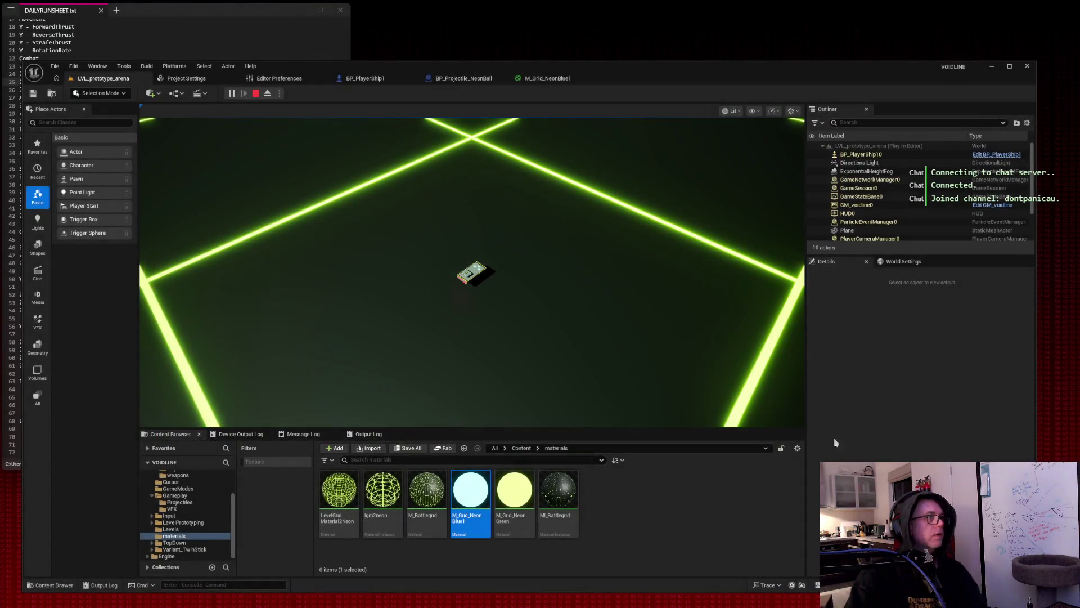
{"action": "key", "text": "Escape"}
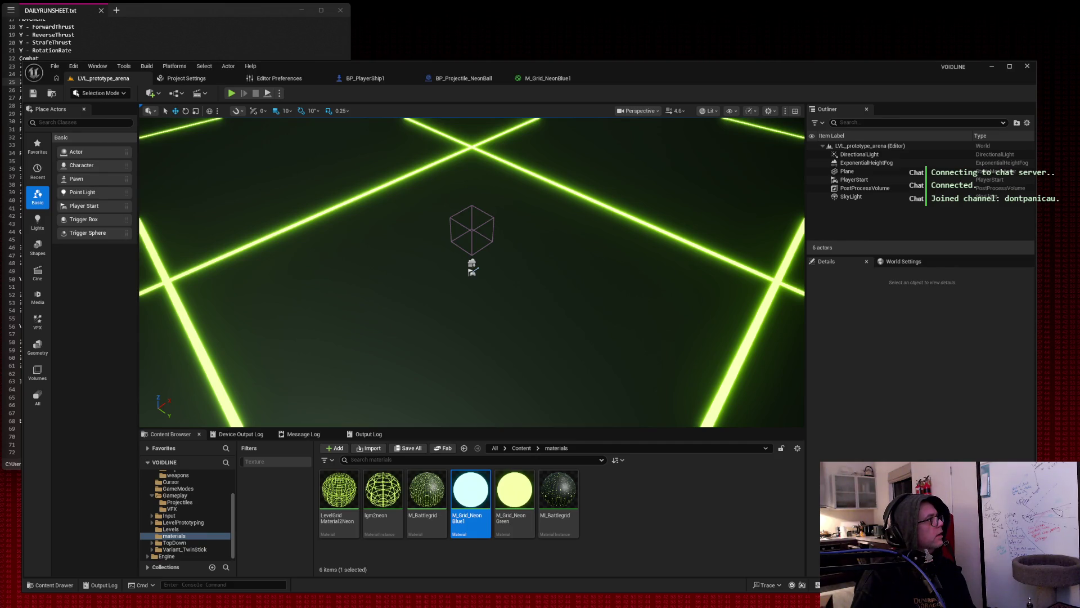
{"action": "left_click", "coordinate": [352, 80]}
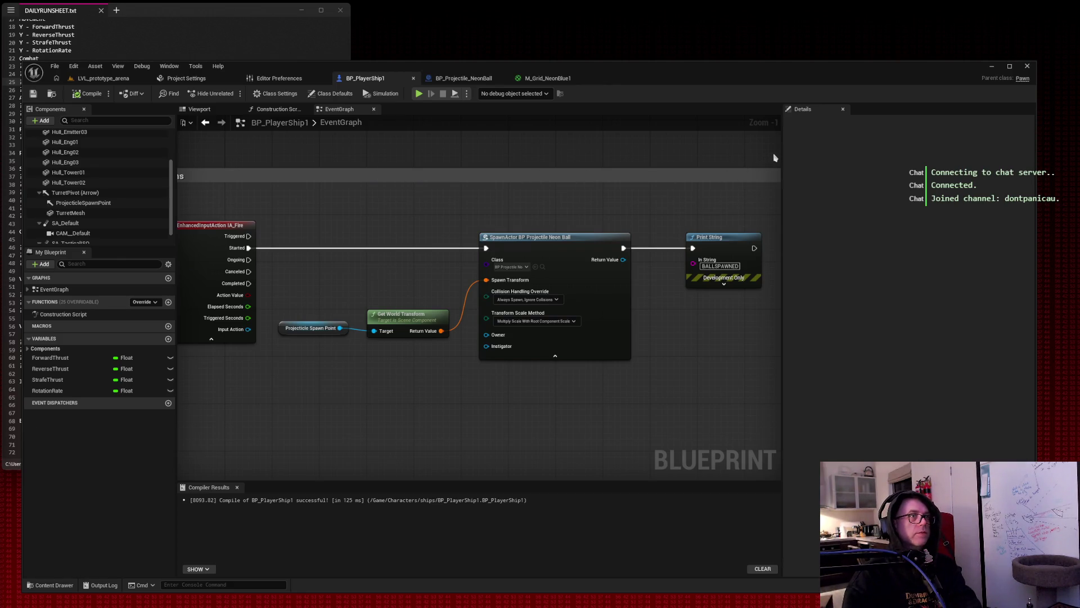
Screenshot the BP_PlayerShip1 fire graph, then open the My Blueprint add-member options.
{"action": "key", "text": "super+shift+s"}
{"action": "mouse_move", "coordinate": [777, 153]}
{"action": "left_mouse_down"}
{"action": "mouse_move", "coordinate": [22, 510]}
{"action": "mouse_move", "coordinate": [1, 530]}
{"action": "mouse_move", "coordinate": [17, 550]}
{"action": "left_mouse_up"}
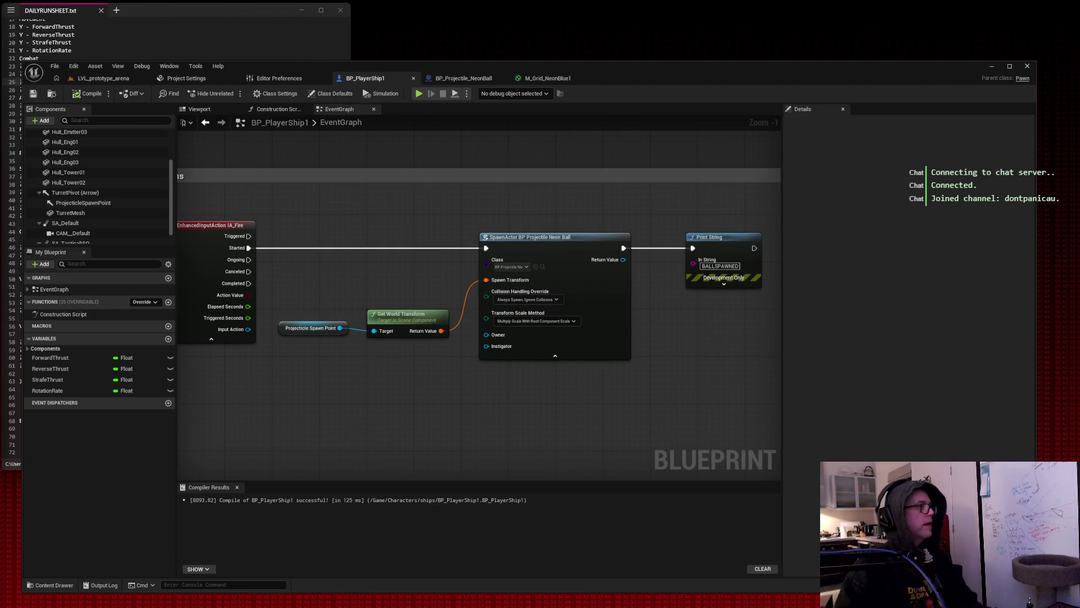
{"action": "right_click", "coordinate": [68, 426]}
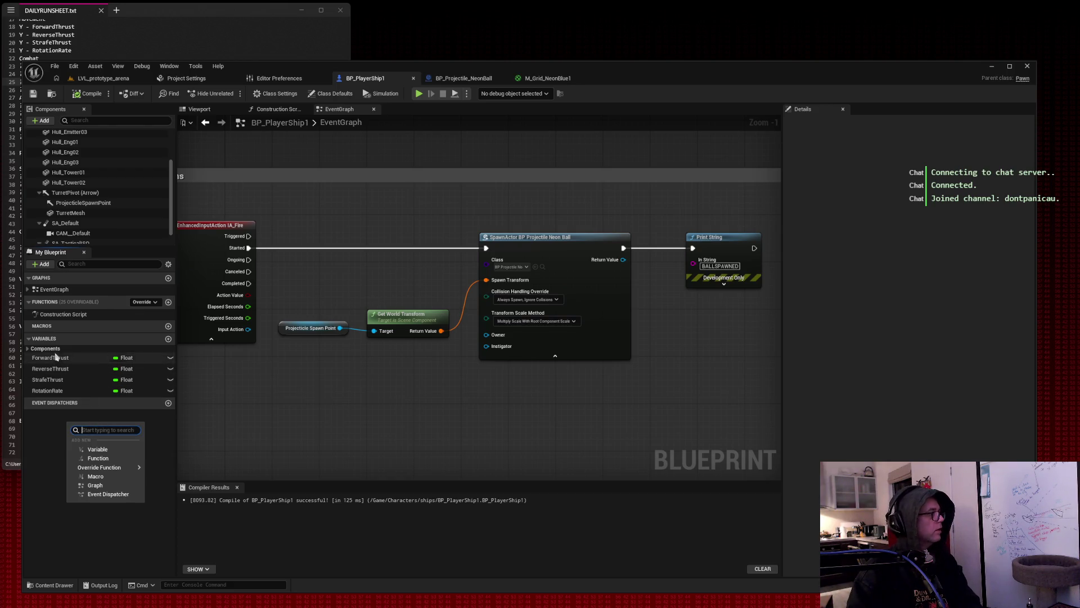
Create a Boolean variable bCanFire, compile, and tick its default value to true.
{"action": "left_click", "coordinate": [168, 339]}
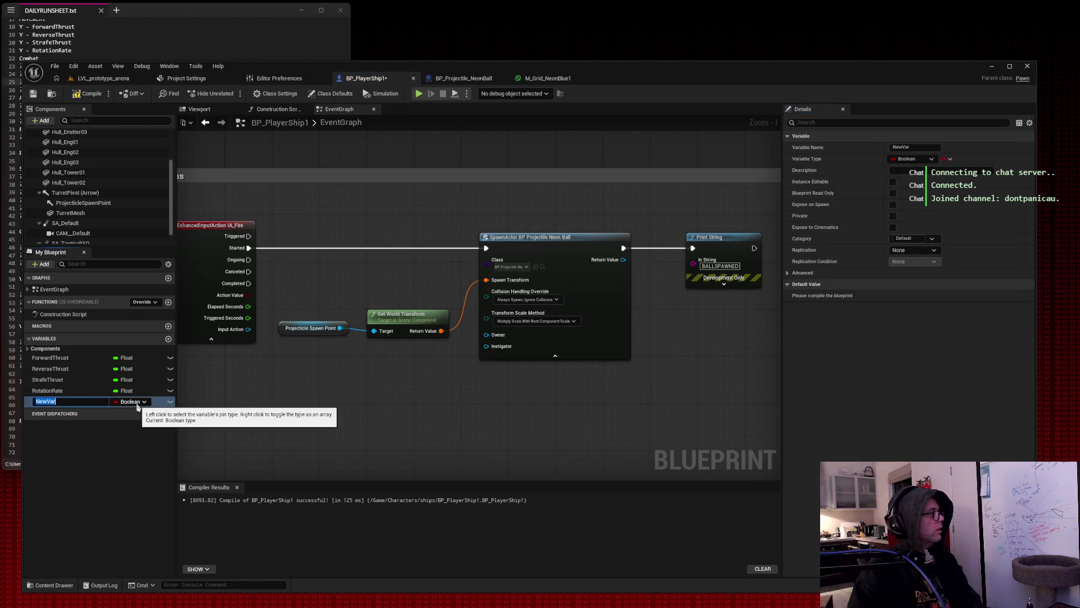
{"action": "type", "text": "bC"}
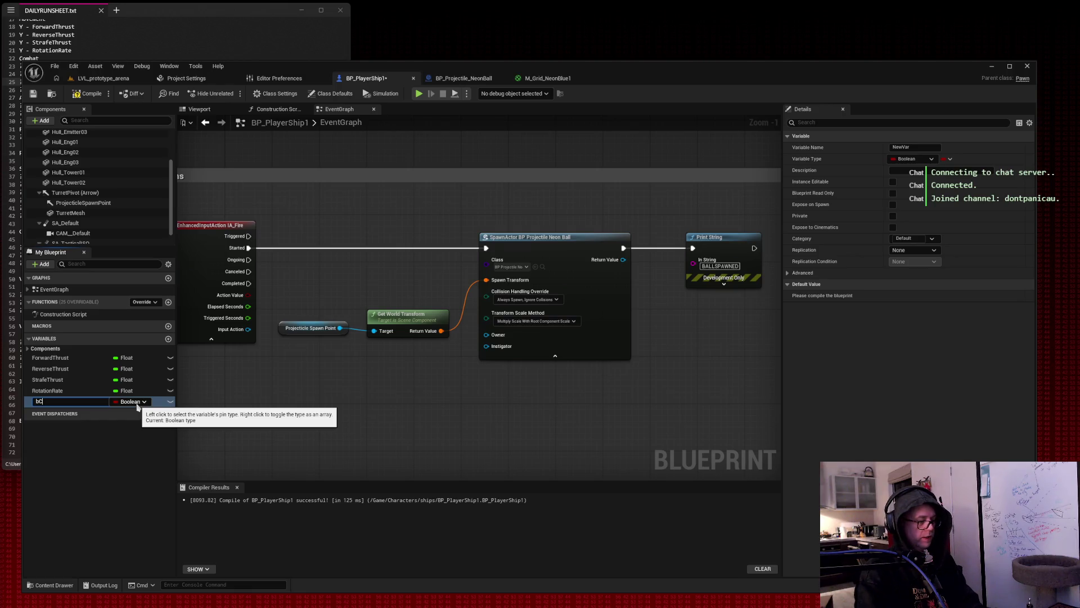
{"action": "type", "text": "anFire"}
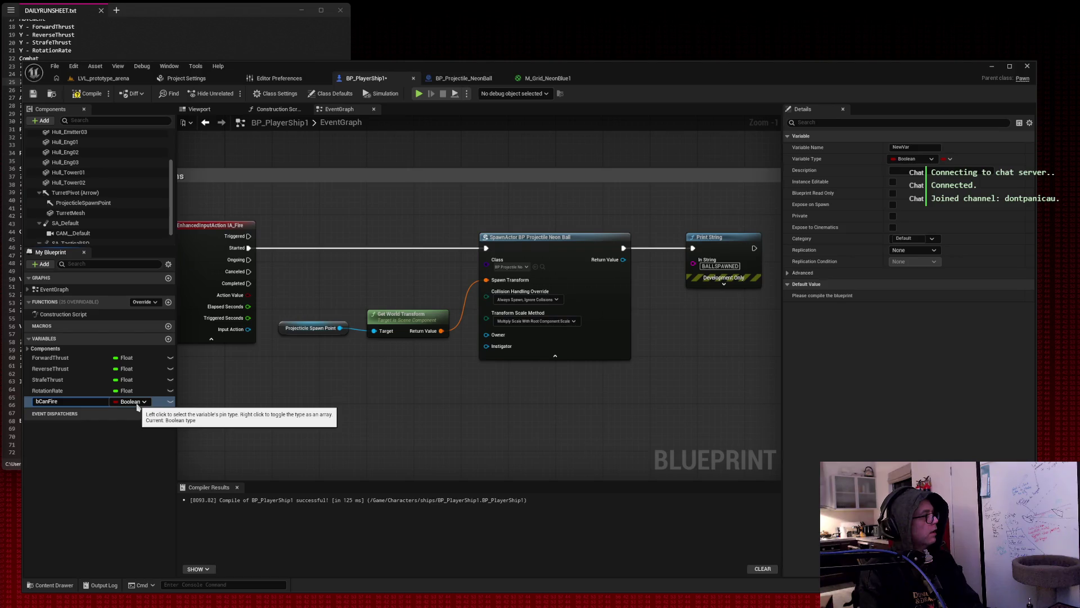
{"action": "key", "text": "Return"}
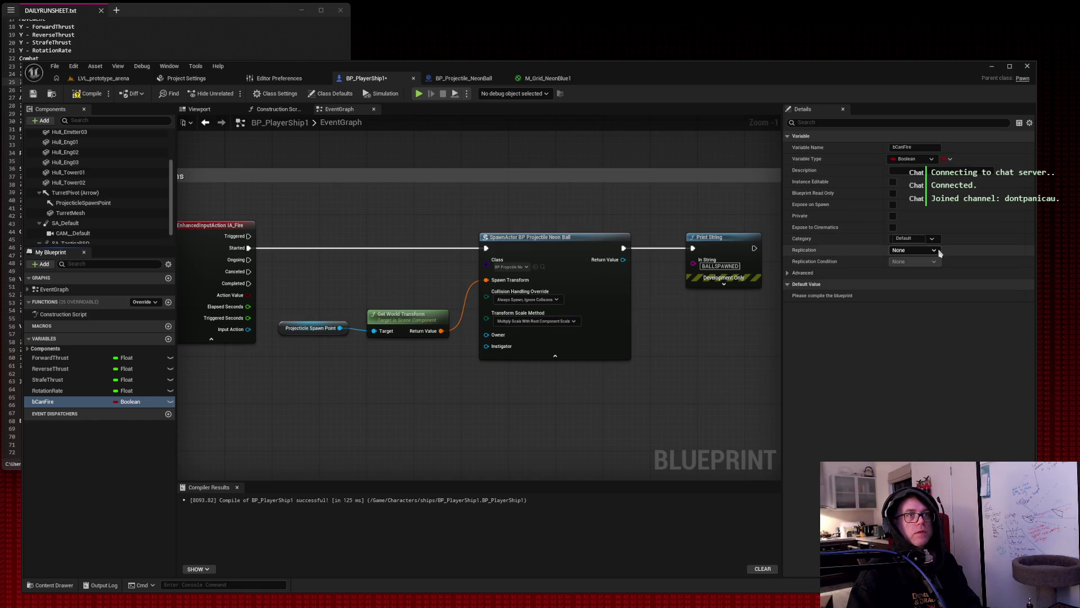
{"action": "left_click", "coordinate": [932, 160]}
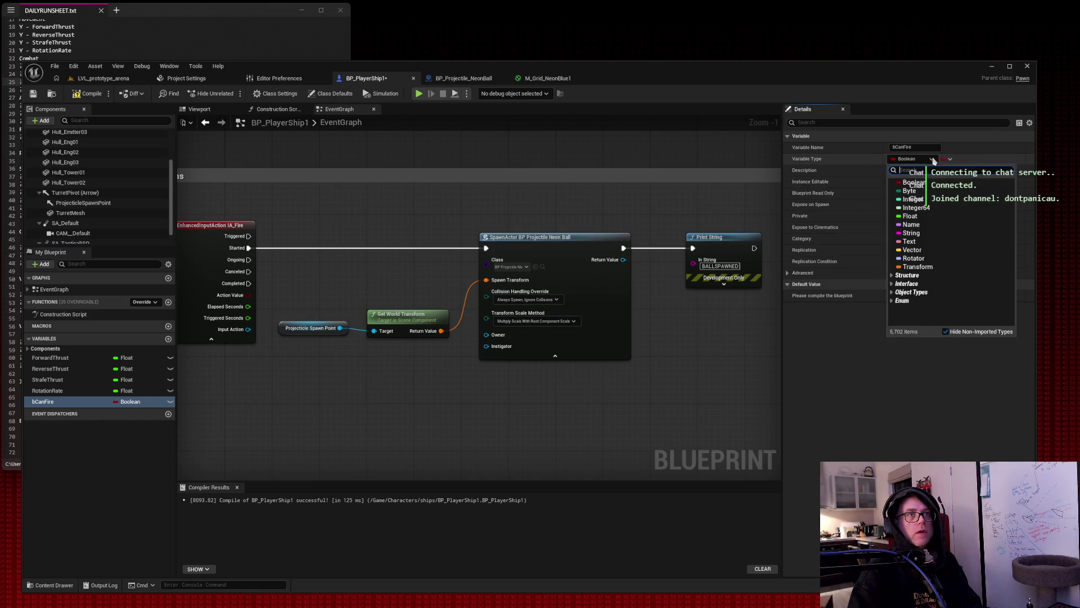
{"action": "left_click", "coordinate": [932, 159]}
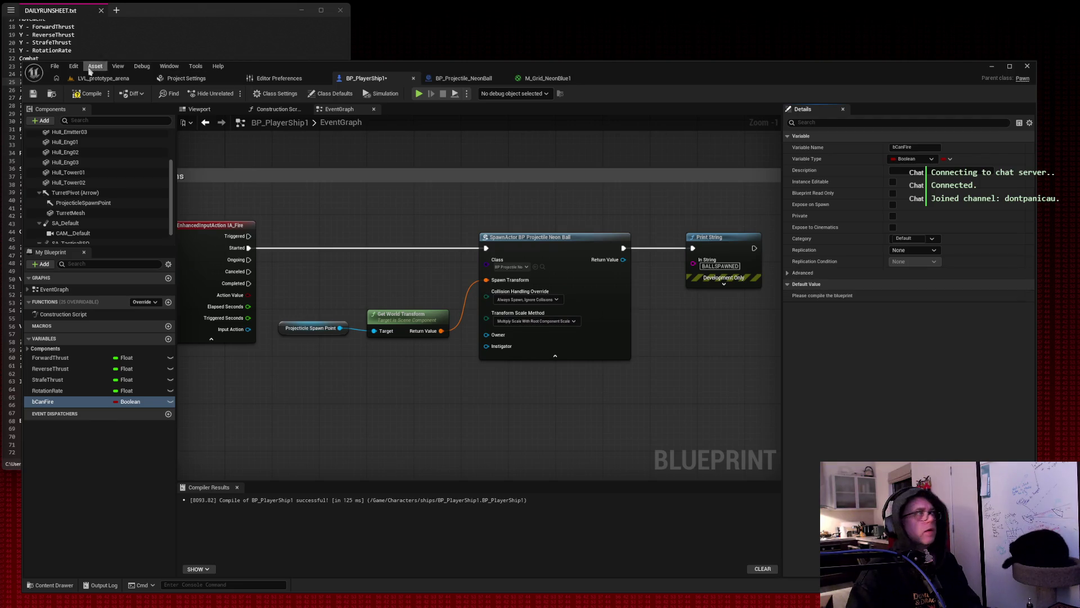
{"action": "left_click", "coordinate": [84, 99]}
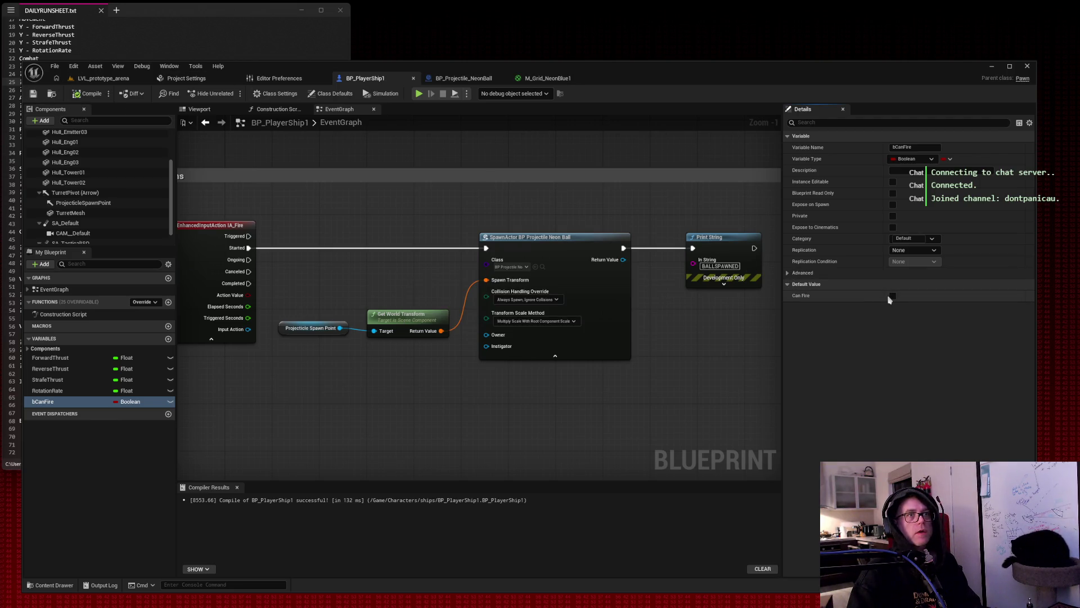
{"action": "left_click", "coordinate": [893, 296]}
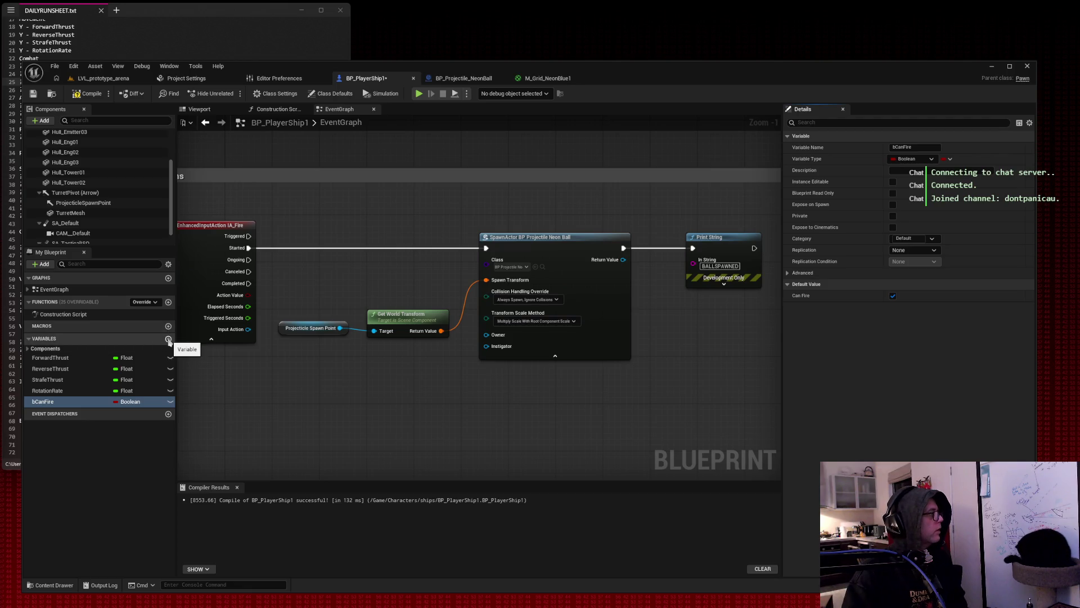
{"action": "left_click", "coordinate": [168, 339]}
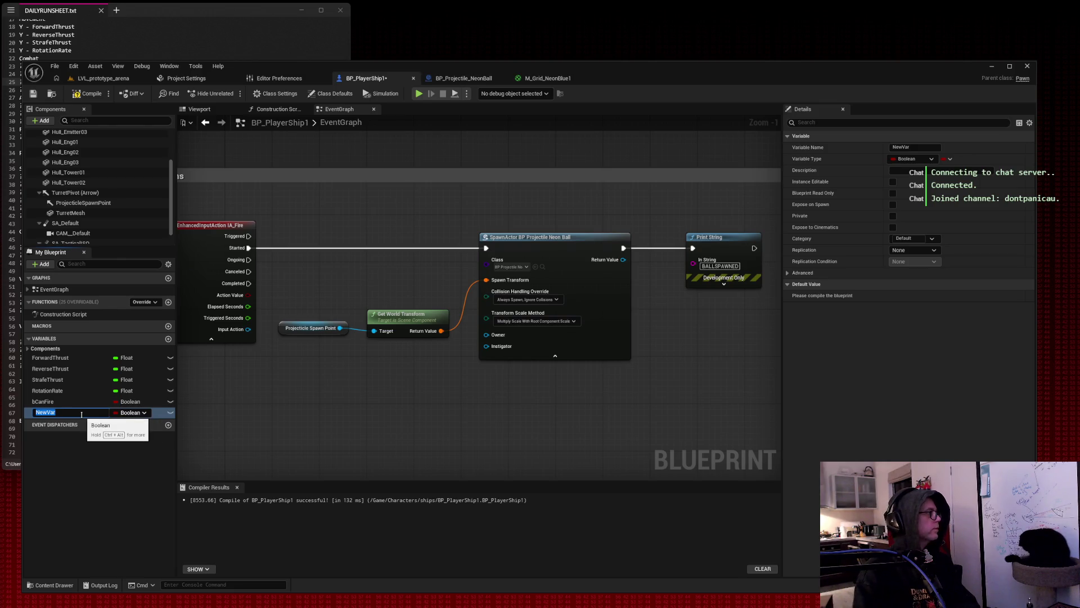
Make the second variable a Float named FireCooldown with default 0.25, then compile and save.
{"action": "type", "text": "FireCool"}
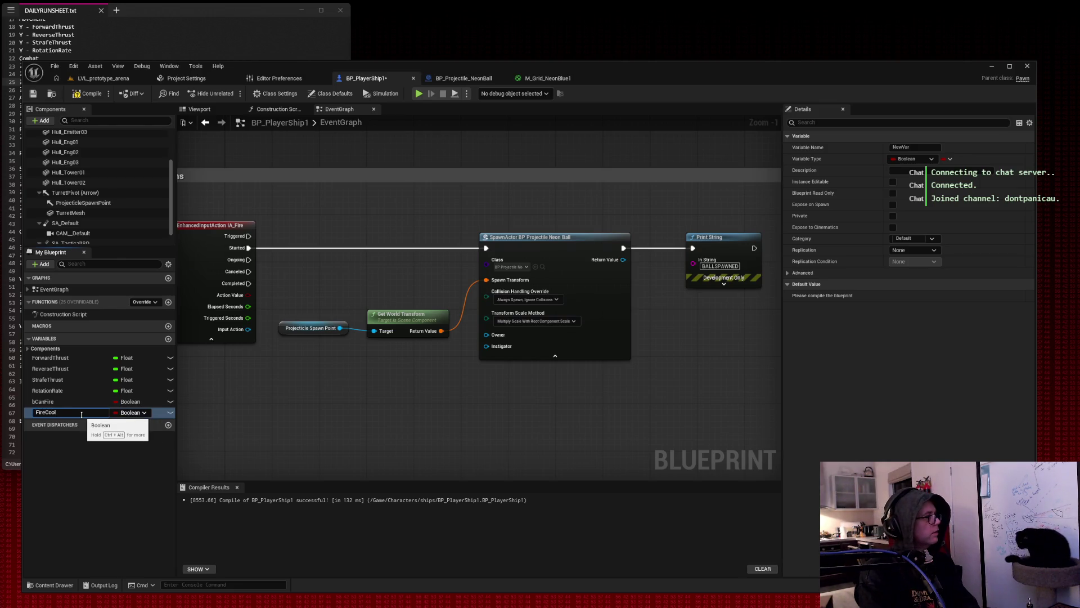
{"action": "key", "text": "Return"}
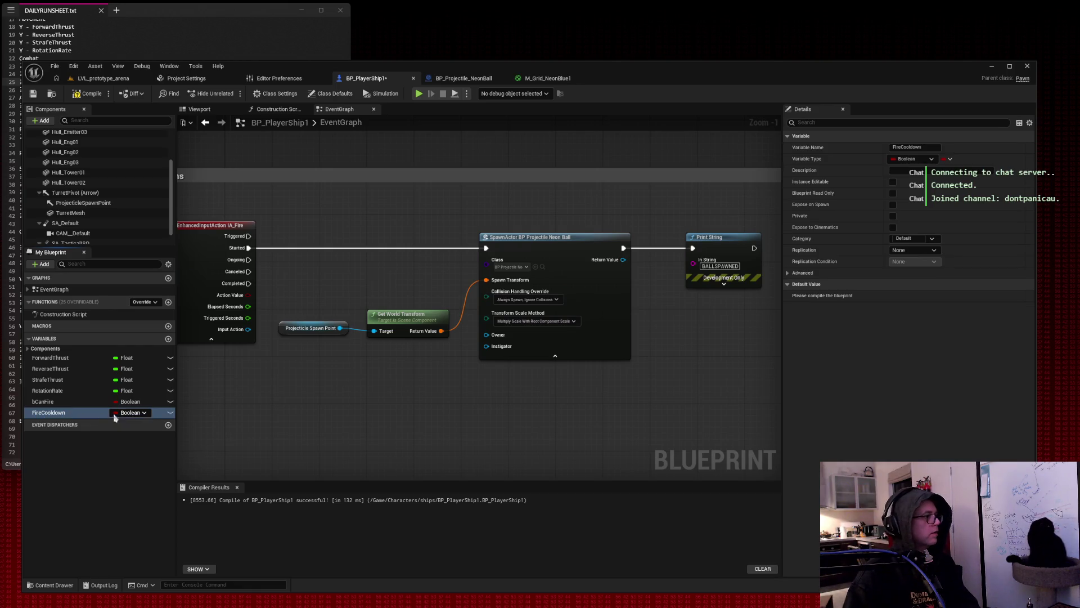
{"action": "left_click", "coordinate": [130, 412]}
{"action": "left_click", "coordinate": [143, 470]}
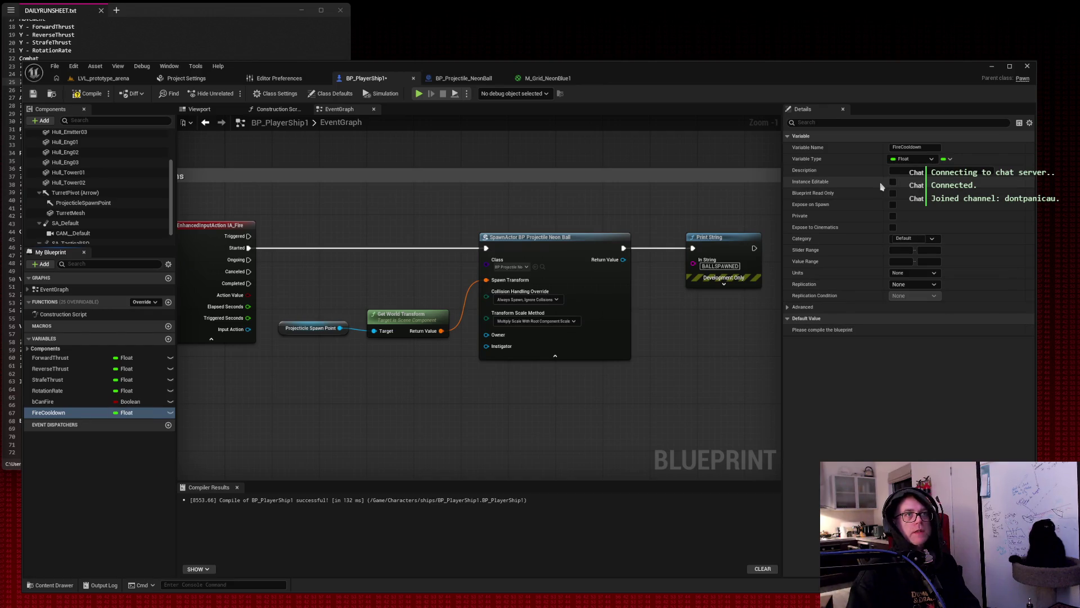
{"action": "left_click", "coordinate": [87, 93]}
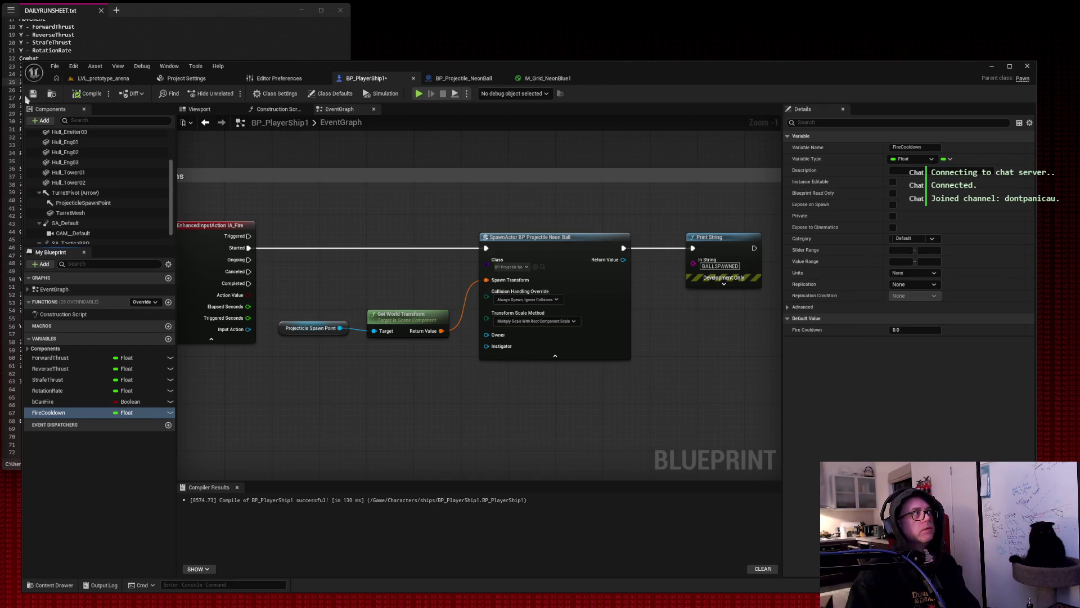
{"action": "left_click", "coordinate": [914, 330]}
{"action": "type", "text": "0.25"}
{"action": "key", "text": "Return"}
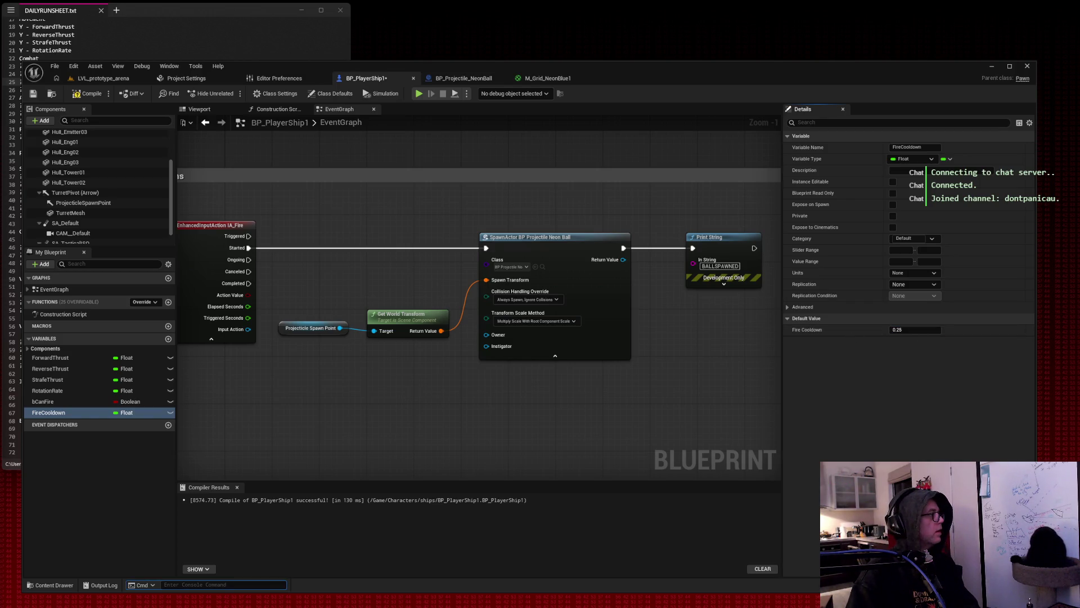
{"action": "left_click", "coordinate": [88, 94]}
{"action": "left_click", "coordinate": [32, 94]}
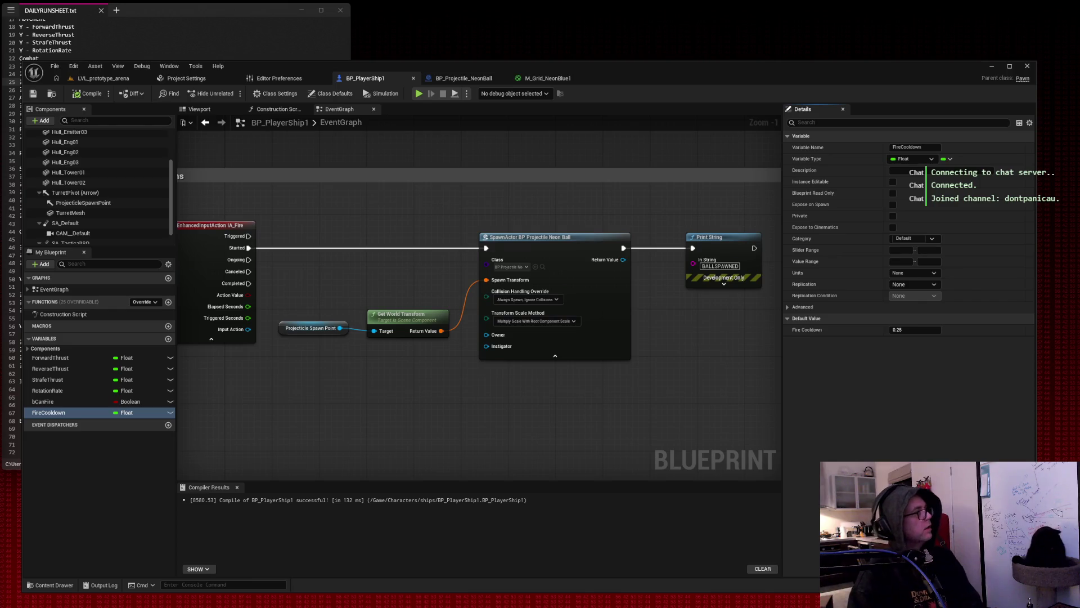
Replace the Started-to-SpawnActor link with a new Branch node after IA_Fire Started.
{"action": "left_click", "coordinate": [342, 252], "text": "alt"}
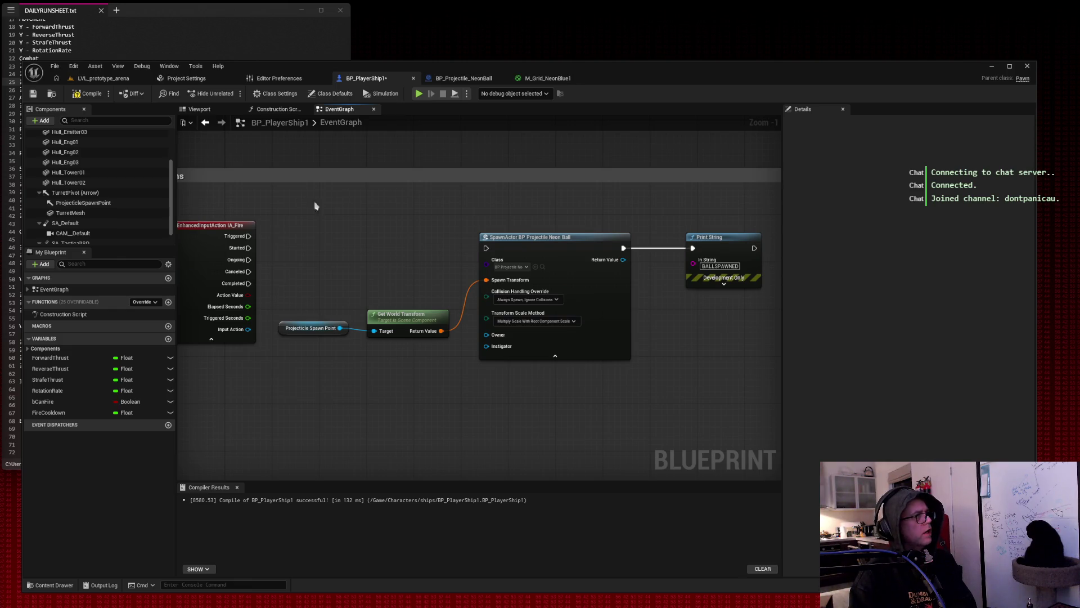
{"action": "left_click_drag", "start_coordinate": [248, 247], "coordinate": [335, 239]}
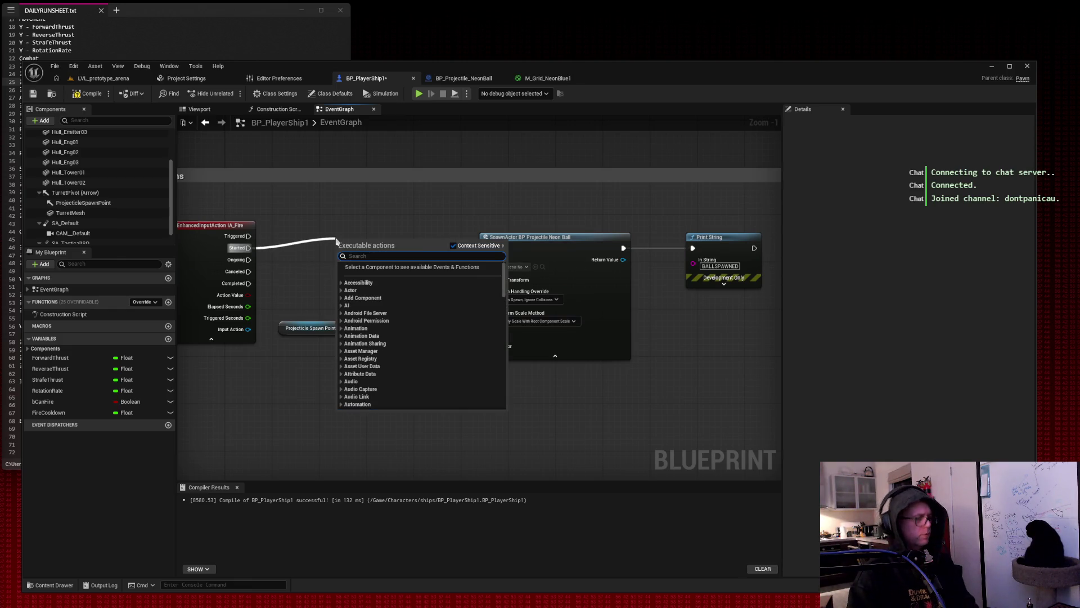
{"action": "type", "text": "branch"}
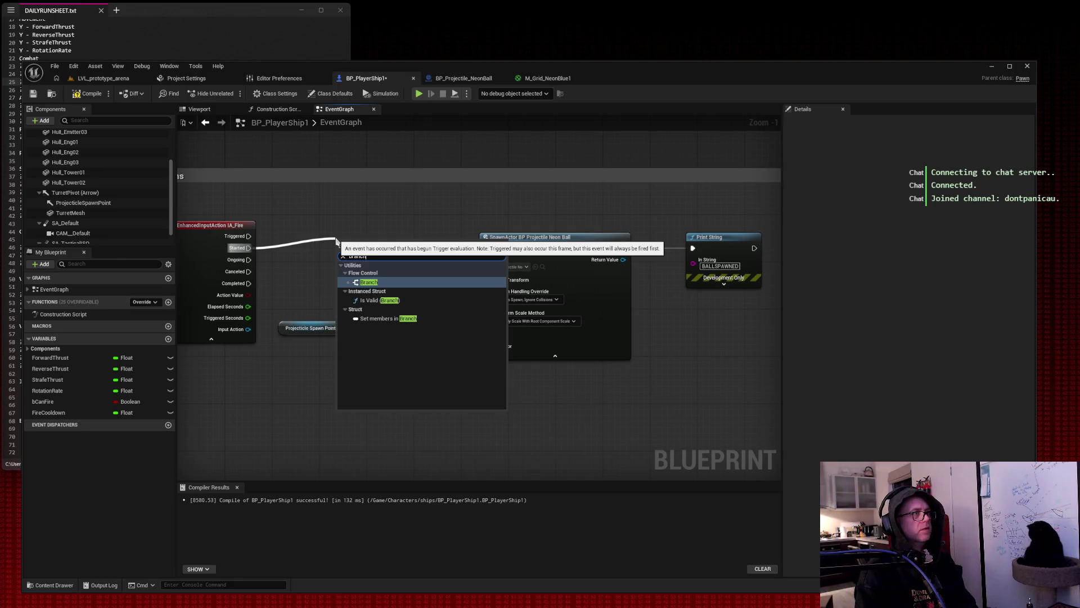
{"action": "left_click", "coordinate": [368, 281]}
{"action": "left_click_drag", "start_coordinate": [371, 242], "coordinate": [364, 241]}
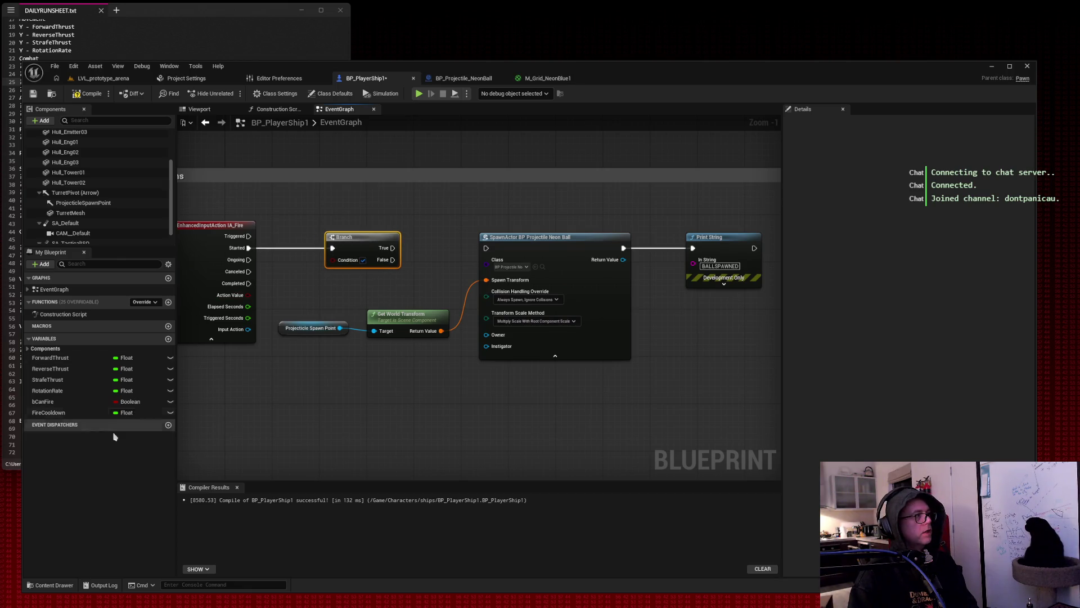
Place a Can Fire getter beside the Branch node.
{"action": "mouse_move", "coordinate": [45, 401]}
{"action": "left_mouse_down"}
{"action": "mouse_move", "coordinate": [62, 419]}
{"action": "mouse_move", "coordinate": [268, 402]}
{"action": "left_mouse_up"}
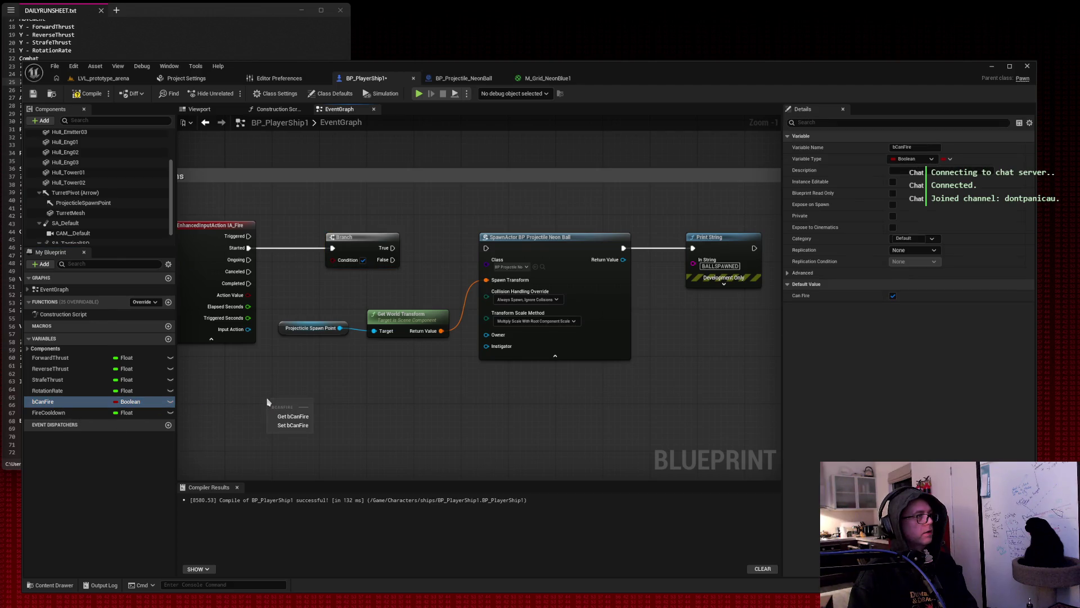
{"action": "left_click", "coordinate": [292, 416]}
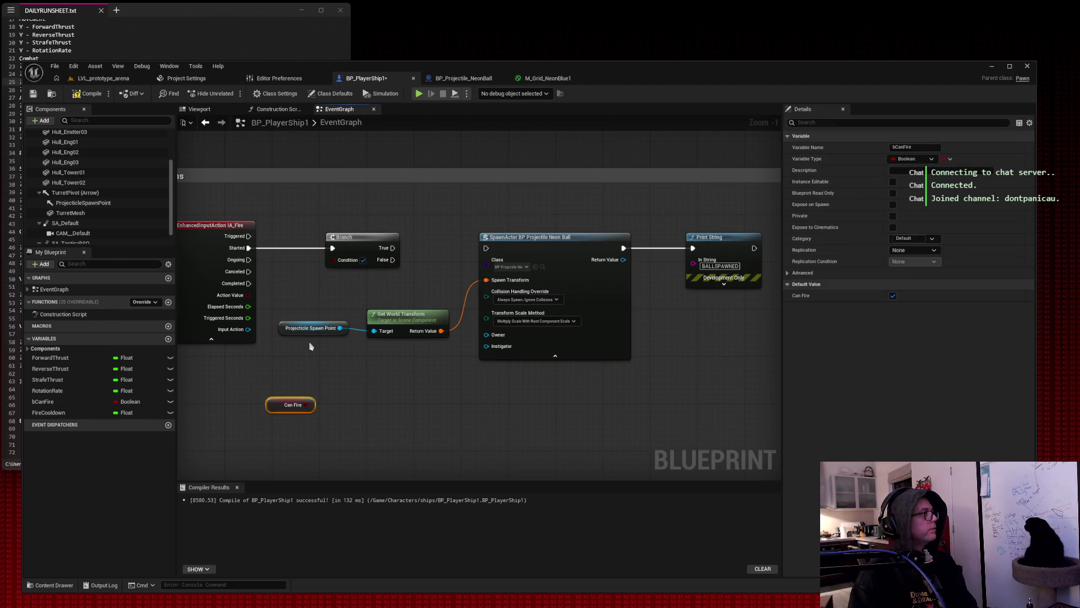
{"action": "mouse_move", "coordinate": [287, 399]}
{"action": "left_mouse_down"}
{"action": "mouse_move", "coordinate": [284, 263]}
{"action": "mouse_move", "coordinate": [336, 260]}
{"action": "left_mouse_up"}
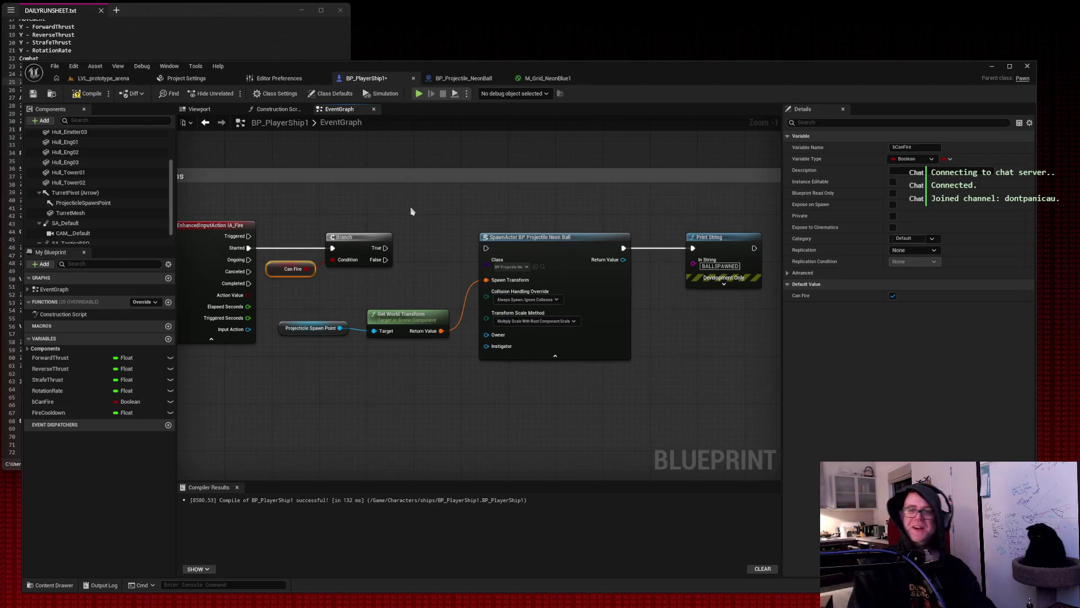
{"action": "key", "text": "super+shift+s"}
{"action": "left_click_drag", "start_coordinate": [157, 144], "coordinate": [831, 453]}
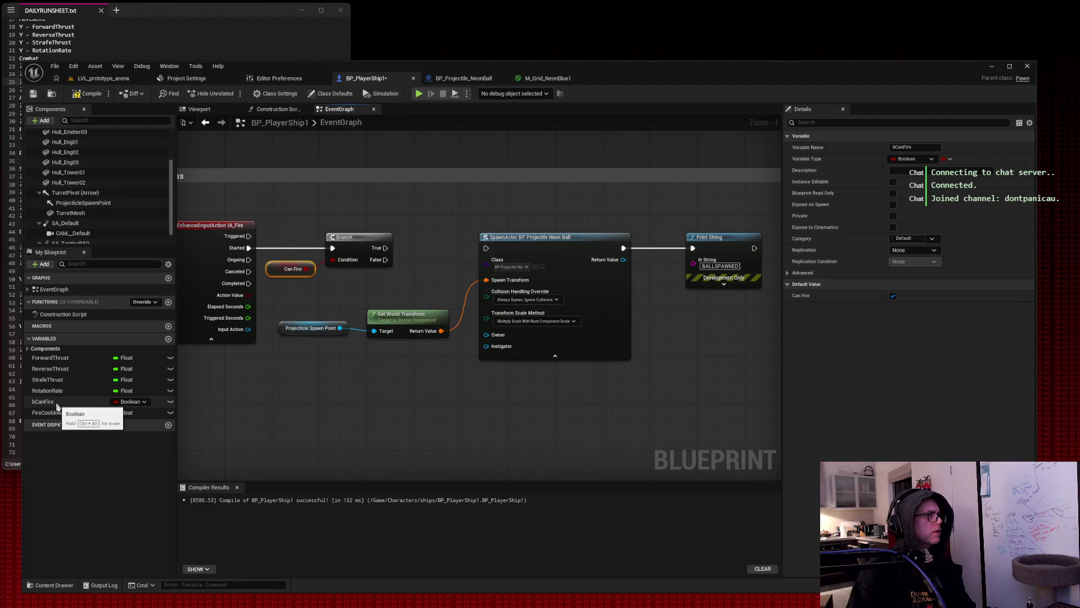
Add a SET Can Fire node driven by the Branch's True output.
{"action": "left_click_drag", "start_coordinate": [56, 405], "coordinate": [353, 409]}
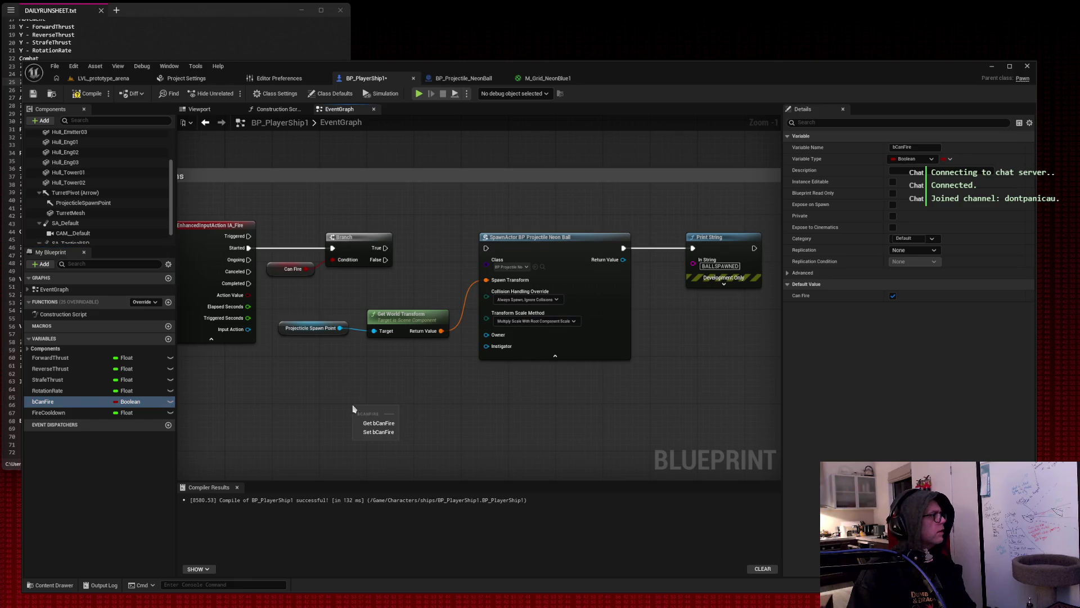
{"action": "left_click", "coordinate": [373, 429]}
{"action": "left_click_drag", "start_coordinate": [384, 248], "coordinate": [358, 414]}
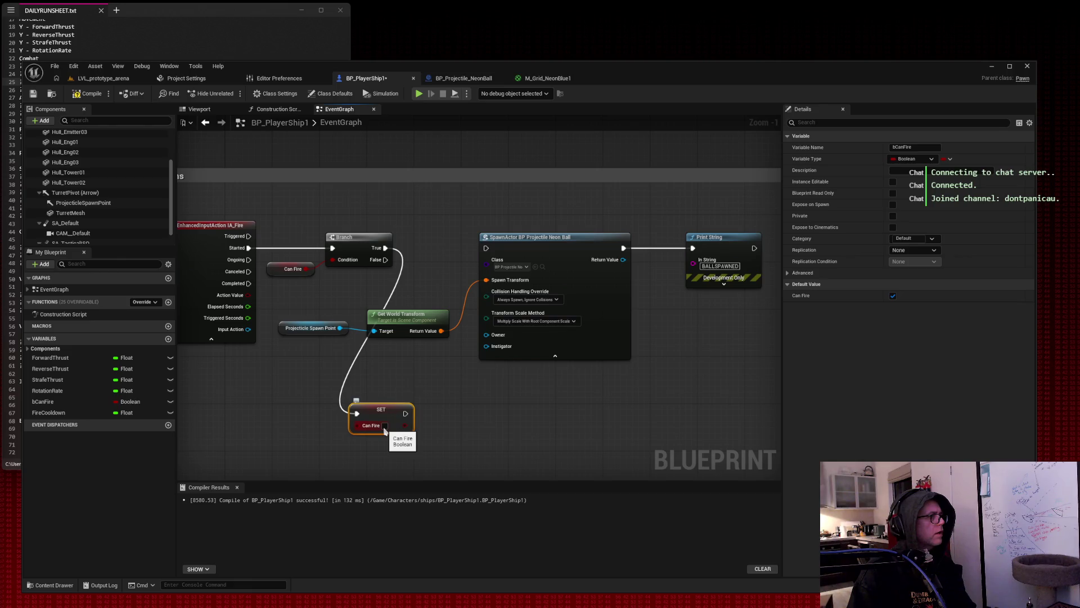
{"action": "left_click_drag", "start_coordinate": [385, 428], "coordinate": [442, 262]}
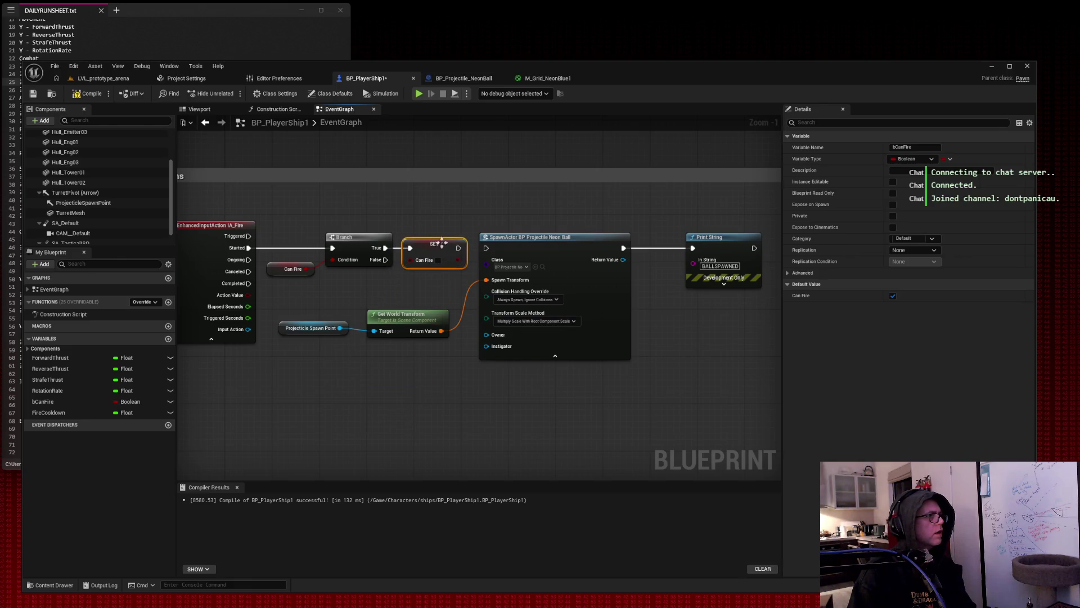
Shift the spawn and print nodes right and wire SET Can Fire into SpawnActor.
{"action": "mouse_move", "coordinate": [284, 298]}
{"action": "left_mouse_down"}
{"action": "mouse_move", "coordinate": [338, 324]}
{"action": "mouse_move", "coordinate": [757, 407]}
{"action": "left_mouse_up"}
{"action": "left_click_drag", "start_coordinate": [582, 283], "coordinate": [630, 283]}
{"action": "left_click_drag", "start_coordinate": [345, 284], "coordinate": [718, 392]}
{"action": "mouse_move", "coordinate": [344, 330]}
{"action": "left_mouse_down"}
{"action": "mouse_move", "coordinate": [473, 341]}
{"action": "mouse_move", "coordinate": [323, 432]}
{"action": "left_mouse_up"}
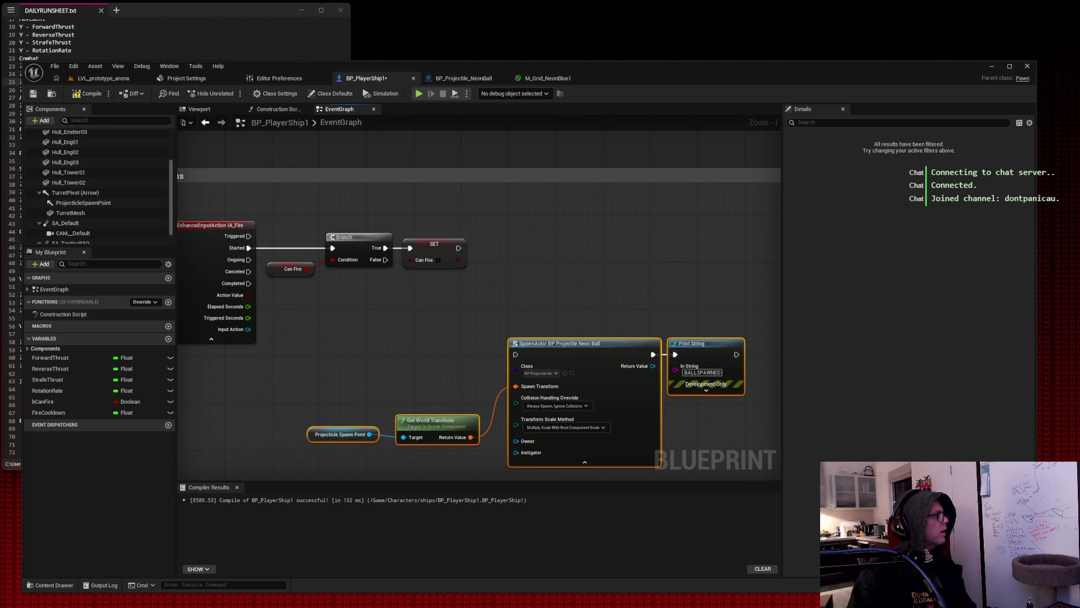
{"action": "left_click_drag", "start_coordinate": [459, 247], "coordinate": [516, 356]}
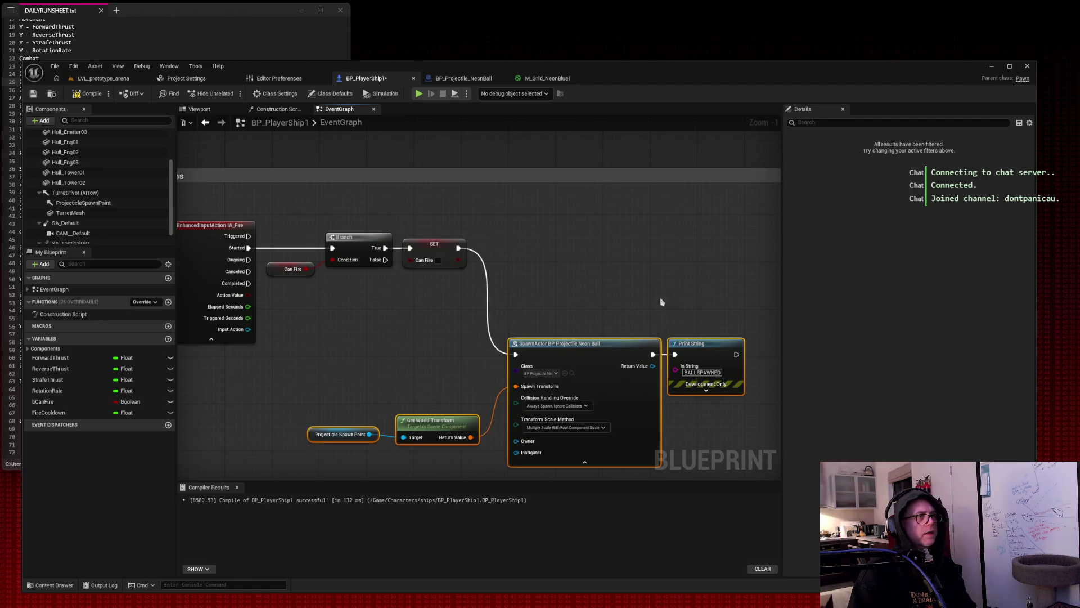
{"action": "mouse_move", "coordinate": [693, 343]}
{"action": "left_mouse_down"}
{"action": "mouse_move", "coordinate": [695, 287]}
{"action": "mouse_move", "coordinate": [650, 286]}
{"action": "mouse_move", "coordinate": [698, 276]}
{"action": "mouse_move", "coordinate": [697, 248]}
{"action": "mouse_move", "coordinate": [678, 231]}
{"action": "mouse_move", "coordinate": [670, 304]}
{"action": "mouse_move", "coordinate": [687, 336]}
{"action": "left_mouse_up"}
Insert a Delay node between SpawnActor and Print String and align the nodes.
{"action": "type", "text": "delay"}
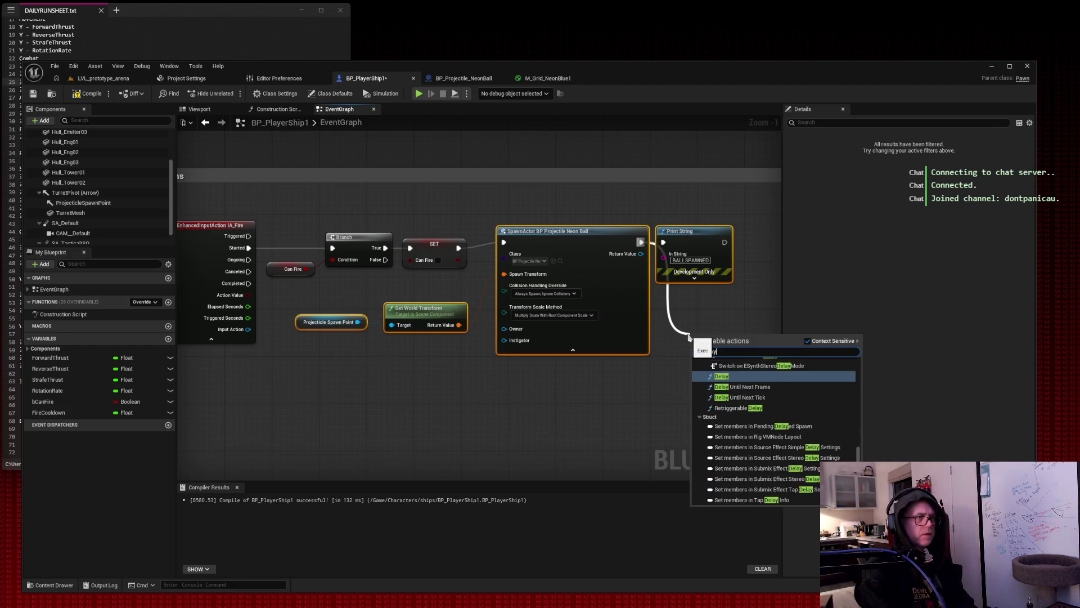
{"action": "left_click", "coordinate": [718, 382]}
{"action": "left_click_drag", "start_coordinate": [706, 234], "coordinate": [770, 237]}
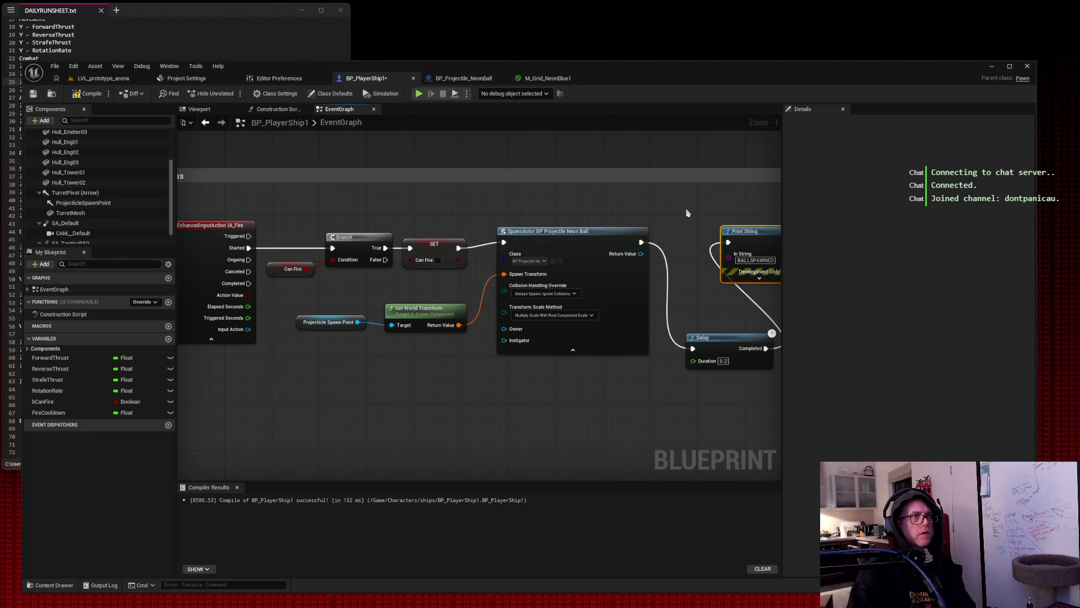
{"action": "mouse_move", "coordinate": [687, 213]}
{"action": "left_mouse_down"}
{"action": "mouse_move", "coordinate": [596, 209]}
{"action": "mouse_move", "coordinate": [684, 236]}
{"action": "left_mouse_up"}
{"action": "left_click_drag", "start_coordinate": [615, 338], "coordinate": [604, 233]}
{"action": "mouse_move", "coordinate": [725, 244]}
{"action": "left_mouse_down"}
{"action": "mouse_move", "coordinate": [712, 239]}
{"action": "mouse_move", "coordinate": [731, 244]}
{"action": "left_mouse_up"}
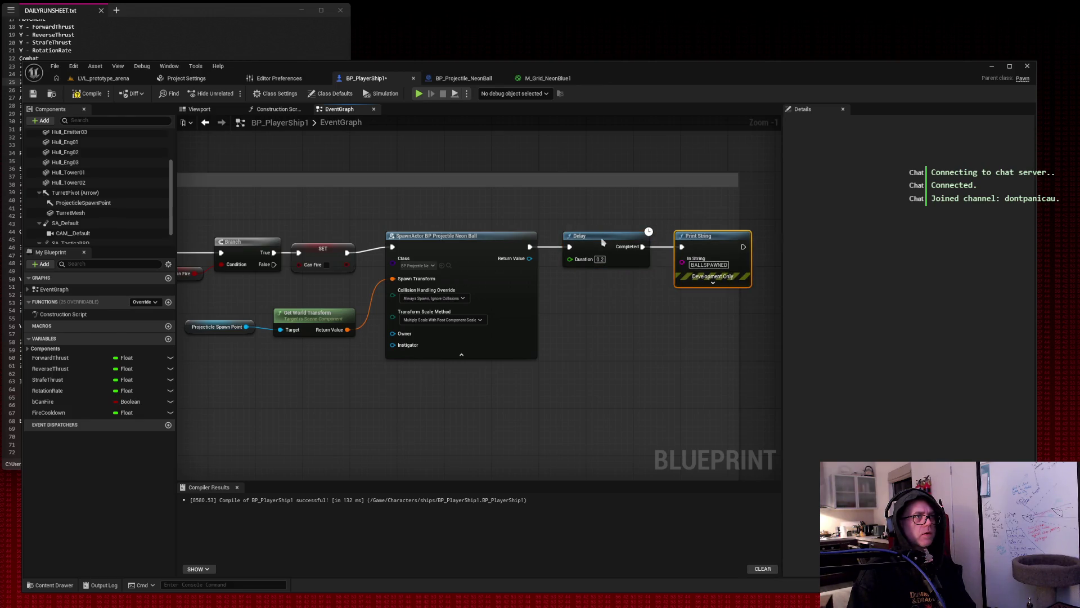
{"action": "left_click_drag", "start_coordinate": [606, 242], "coordinate": [598, 242]}
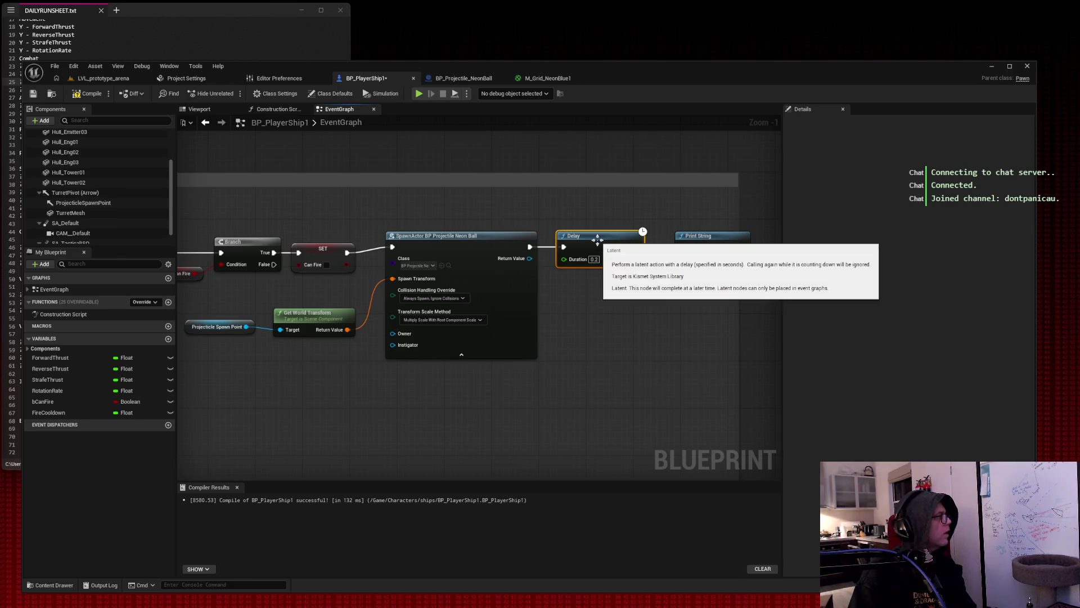
Set the Delay duration to 0.25 and zoom out to show the whole fire chain.
{"action": "left_click", "coordinate": [594, 259]}
{"action": "type", "text": "0.25"}
{"action": "key", "text": "Return"}
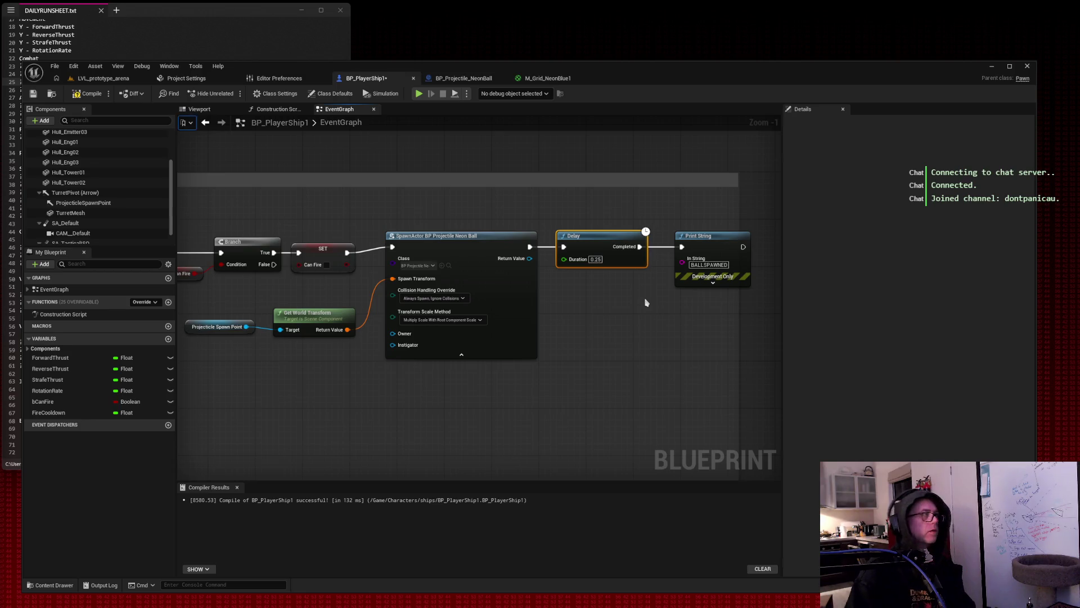
{"action": "left_click_drag", "start_coordinate": [697, 406], "coordinate": [651, 288]}
{"action": "scroll", "coordinate": [538, 405], "scroll_direction": "down", "scroll_amount": 1}
{"action": "left_click_drag", "start_coordinate": [537, 405], "coordinate": [640, 352]}
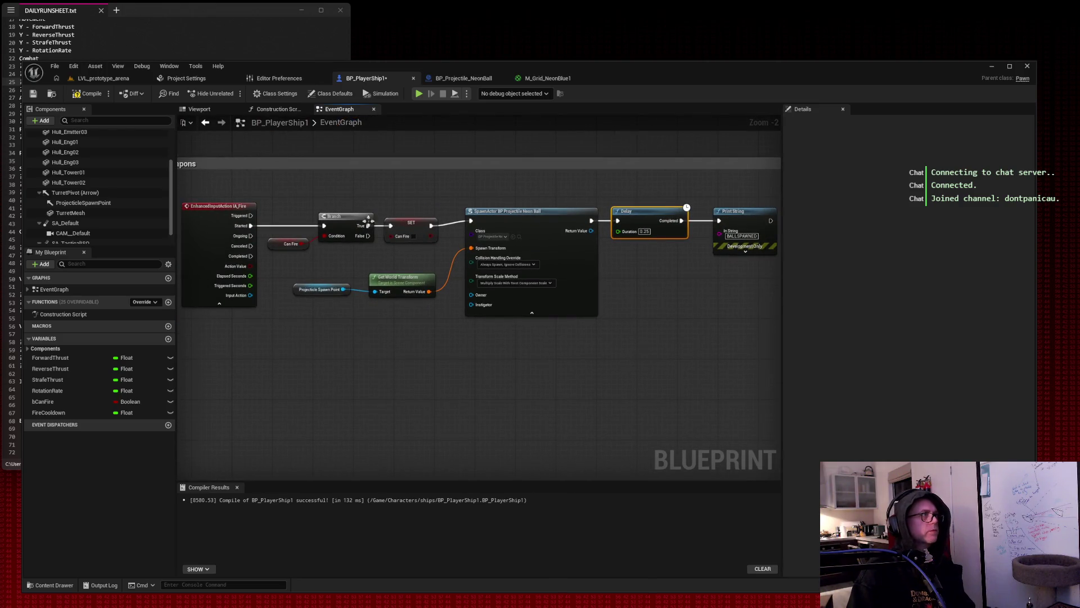
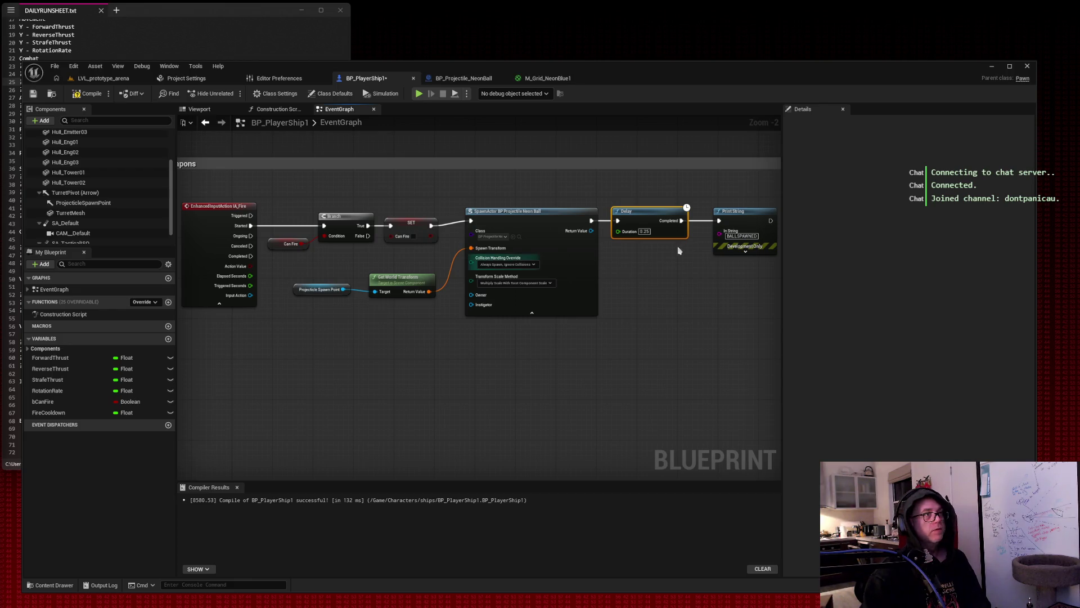
Add a Set Can Fire node off the Delay's Completed output with Can Fire checked true.
{"action": "left_click_drag", "start_coordinate": [682, 221], "coordinate": [663, 292]}
{"action": "type", "text": "set can fire"}
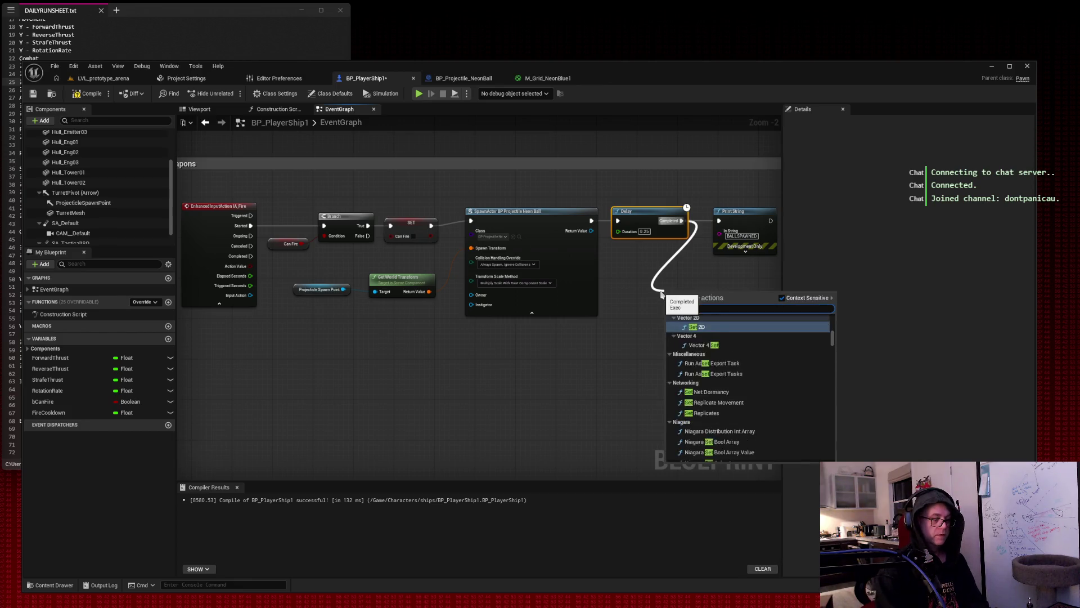
{"action": "key", "text": "Return"}
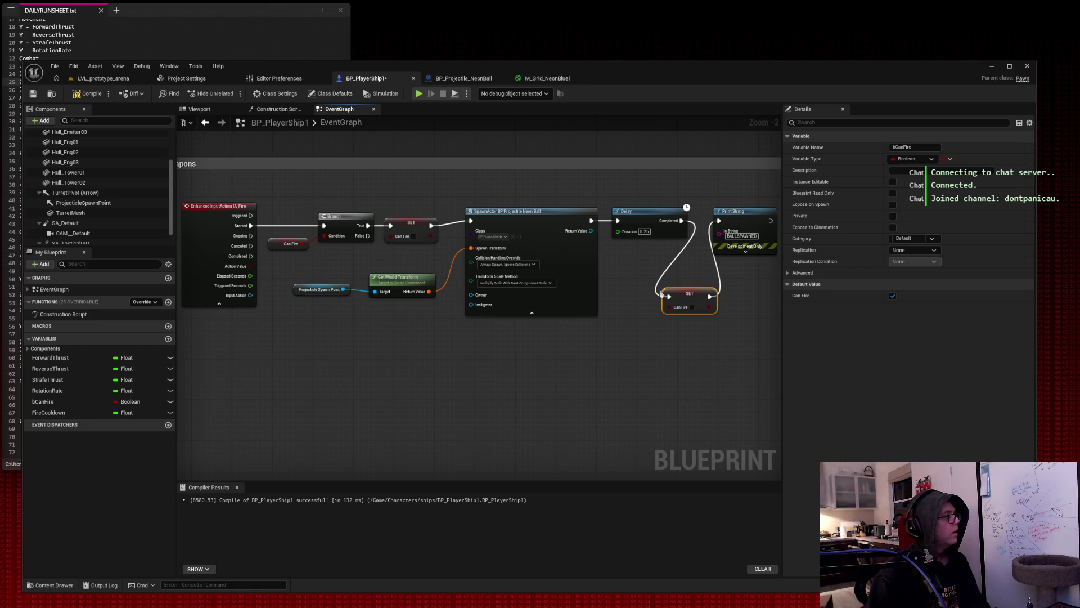
{"action": "left_click", "coordinate": [692, 307]}
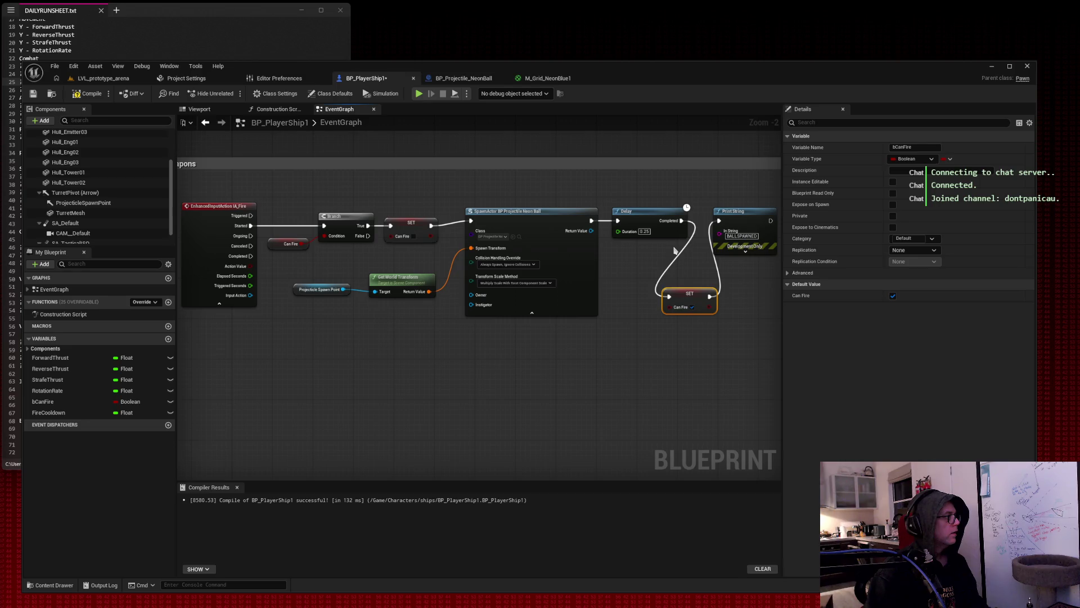
Arrange the SET and Print String nodes neatly at the end of the fire chain.
{"action": "mouse_move", "coordinate": [701, 262]}
{"action": "left_mouse_down"}
{"action": "mouse_move", "coordinate": [629, 259]}
{"action": "mouse_move", "coordinate": [626, 225]}
{"action": "mouse_move", "coordinate": [659, 248]}
{"action": "left_mouse_up"}
{"action": "left_click_drag", "start_coordinate": [612, 267], "coordinate": [592, 267]}
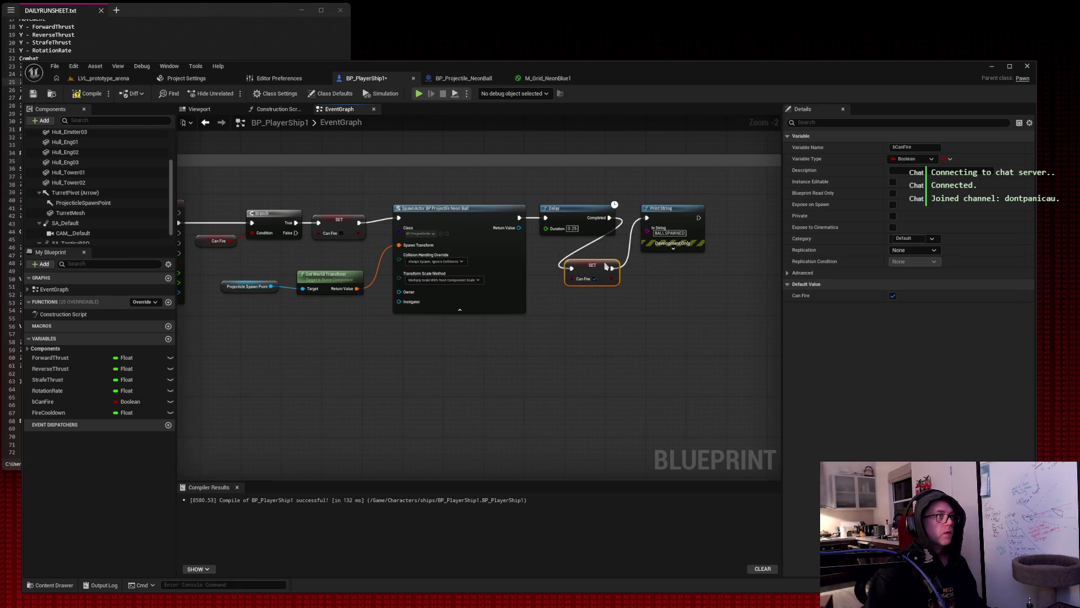
{"action": "mouse_move", "coordinate": [673, 212]}
{"action": "left_mouse_down"}
{"action": "mouse_move", "coordinate": [637, 298]}
{"action": "mouse_move", "coordinate": [664, 233]}
{"action": "left_mouse_up"}
{"action": "mouse_move", "coordinate": [504, 179]}
{"action": "left_mouse_down"}
{"action": "mouse_move", "coordinate": [540, 177]}
{"action": "mouse_move", "coordinate": [531, 175]}
{"action": "left_mouse_up"}
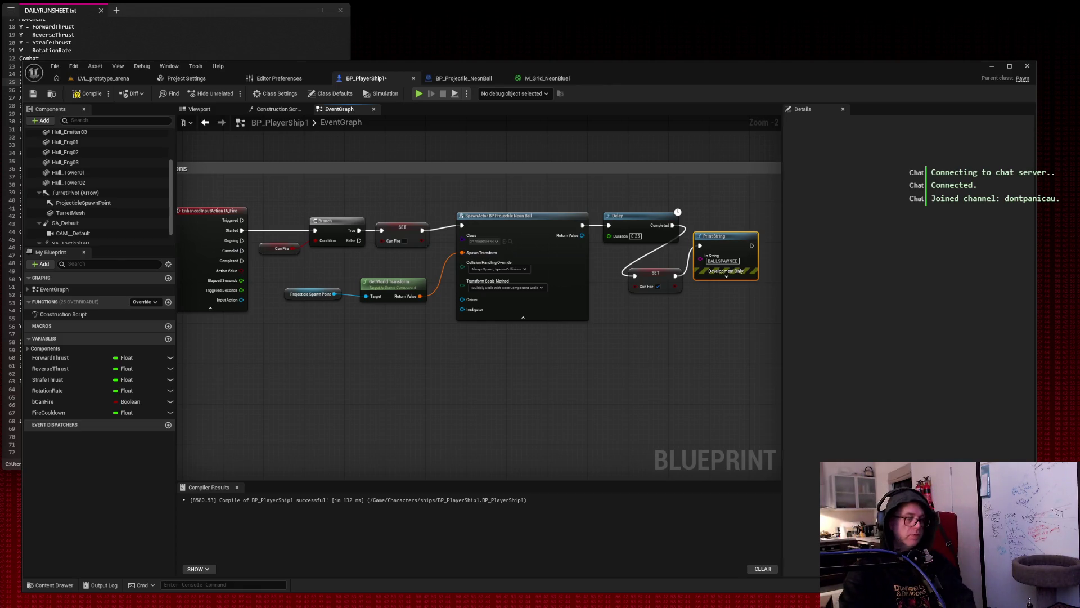
Capture a screenshot of the graph region, then compile BP_PlayerShip1.
{"action": "key", "text": "super+shift+s"}
{"action": "mouse_move", "coordinate": [157, 152]}
{"action": "left_mouse_down"}
{"action": "mouse_move", "coordinate": [764, 378]}
{"action": "mouse_move", "coordinate": [823, 388]}
{"action": "left_mouse_up"}
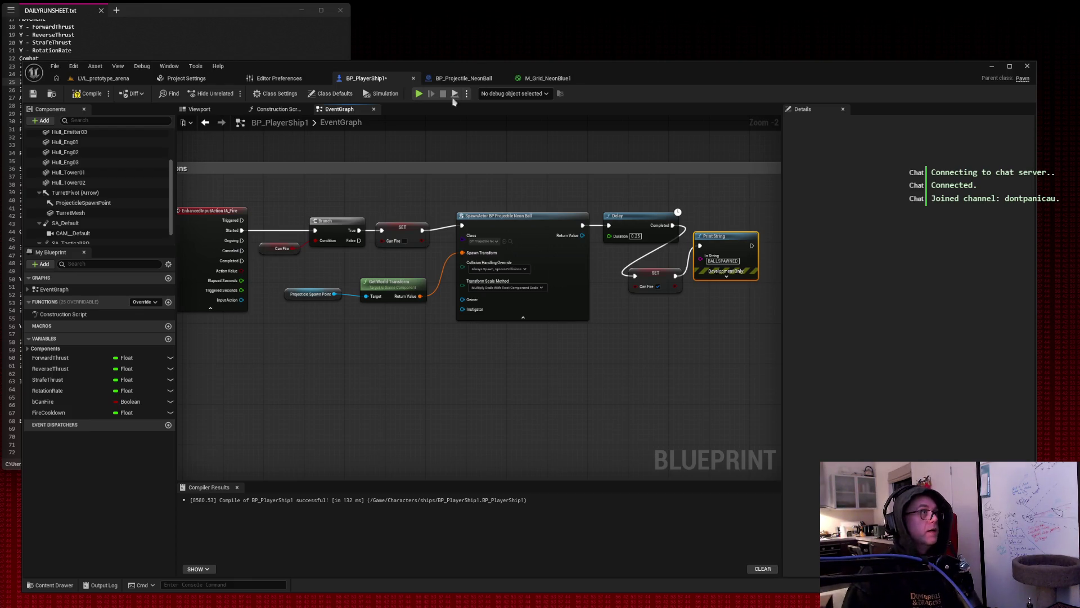
{"action": "left_click", "coordinate": [89, 94]}
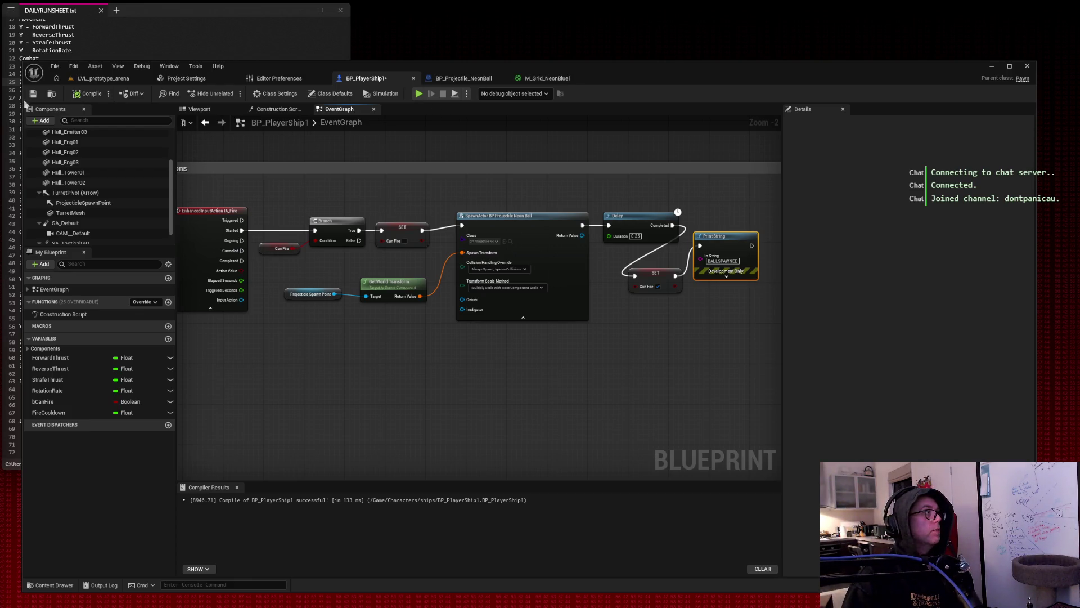
Save BP_PlayerShip1 and start a Play-in-Editor test of LVL_prototype_arena.
{"action": "left_click", "coordinate": [33, 94]}
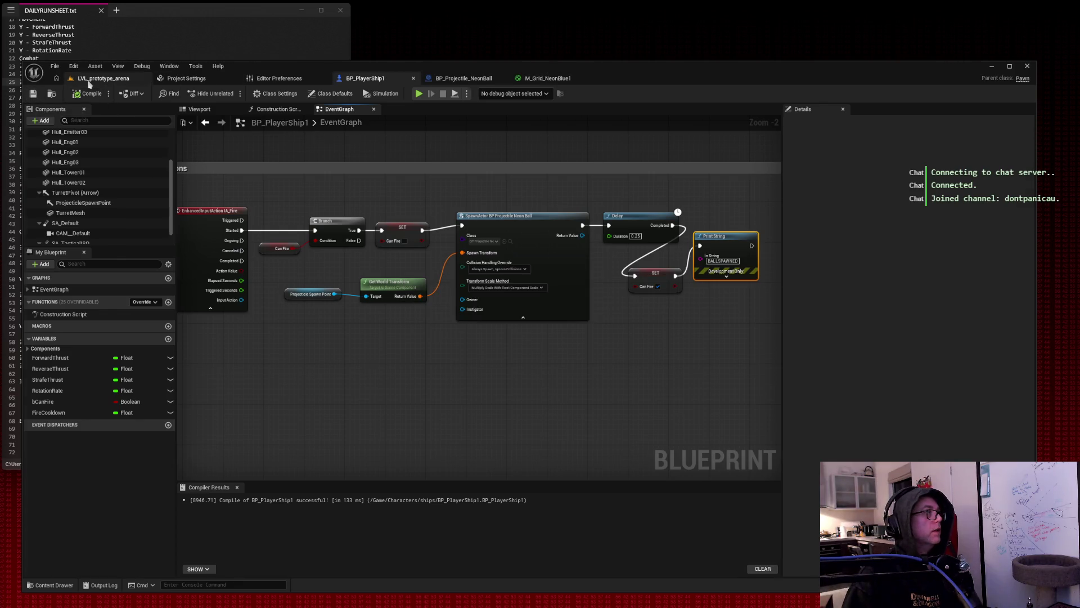
{"action": "left_click", "coordinate": [94, 78]}
{"action": "left_click", "coordinate": [232, 93]}
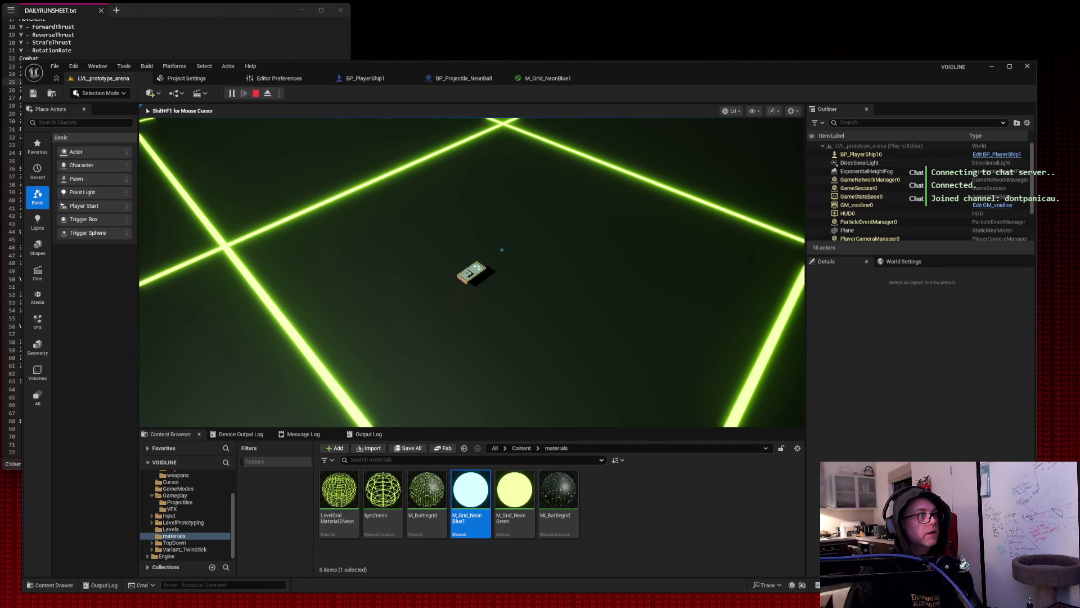
Stop the play-test and show the project's Input folder in the Content Browser.
{"action": "key", "text": "Escape"}
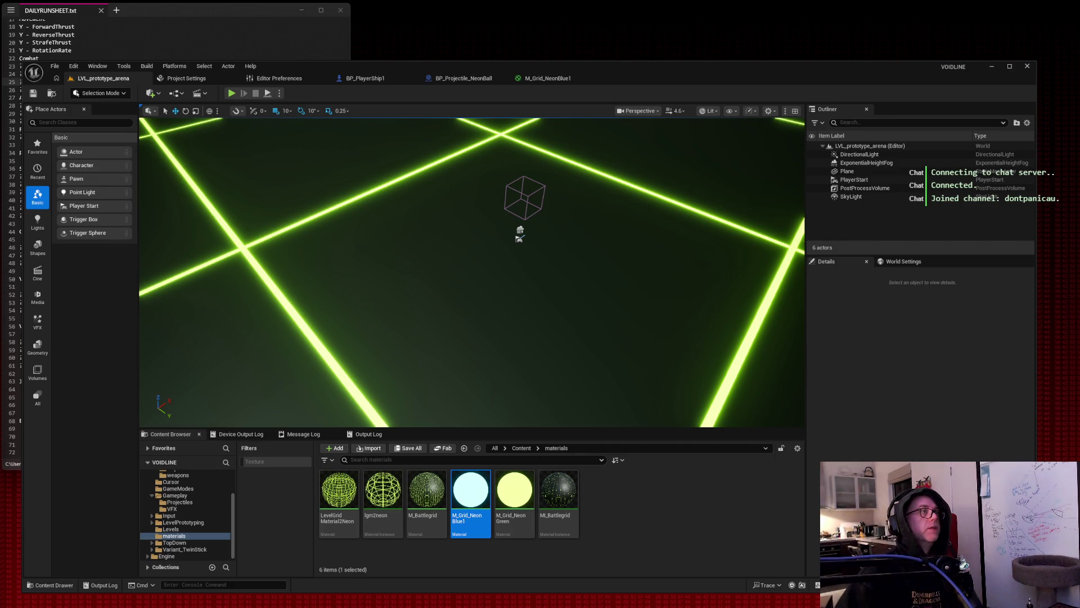
{"action": "left_click", "coordinate": [192, 515]}
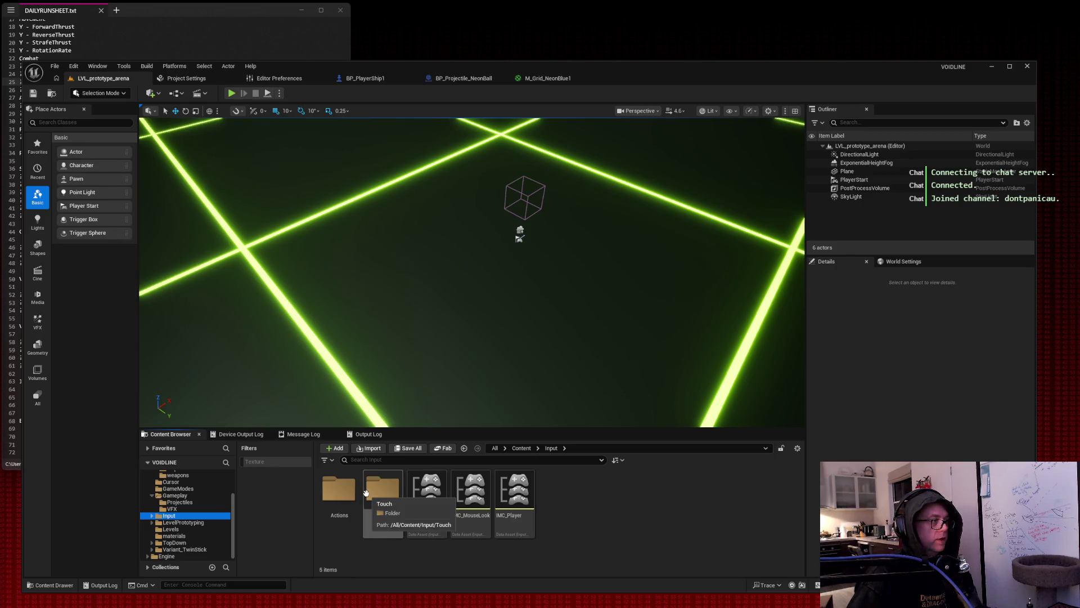
Open IA_Fire from Input > Actions, close it, and return to the Input folder in the level tab.
{"action": "double_click", "coordinate": [338, 489]}
{"action": "left_click", "coordinate": [339, 488]}
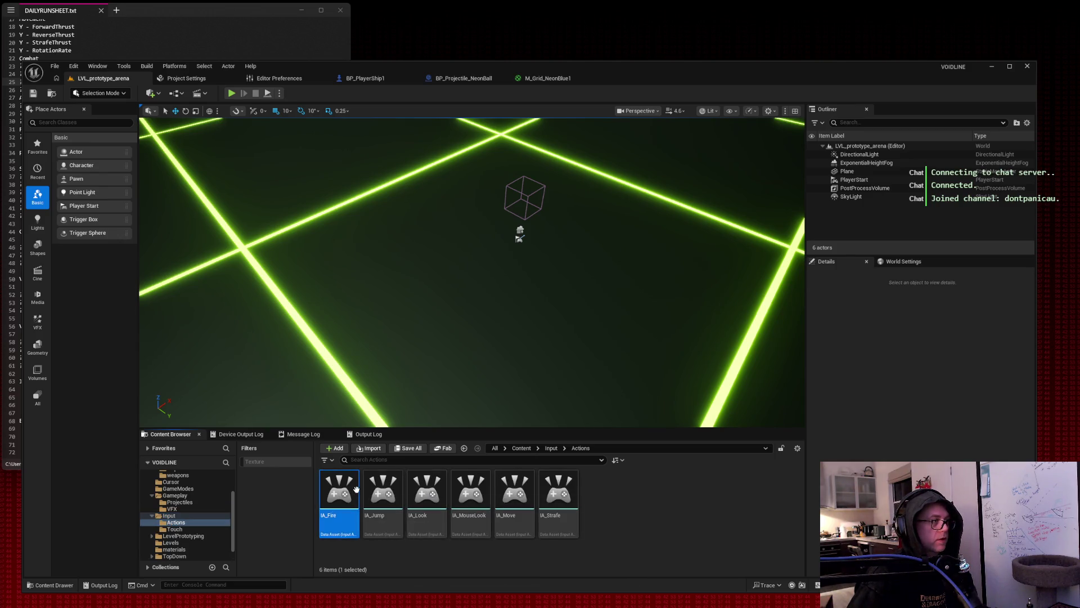
{"action": "double_click", "coordinate": [339, 488]}
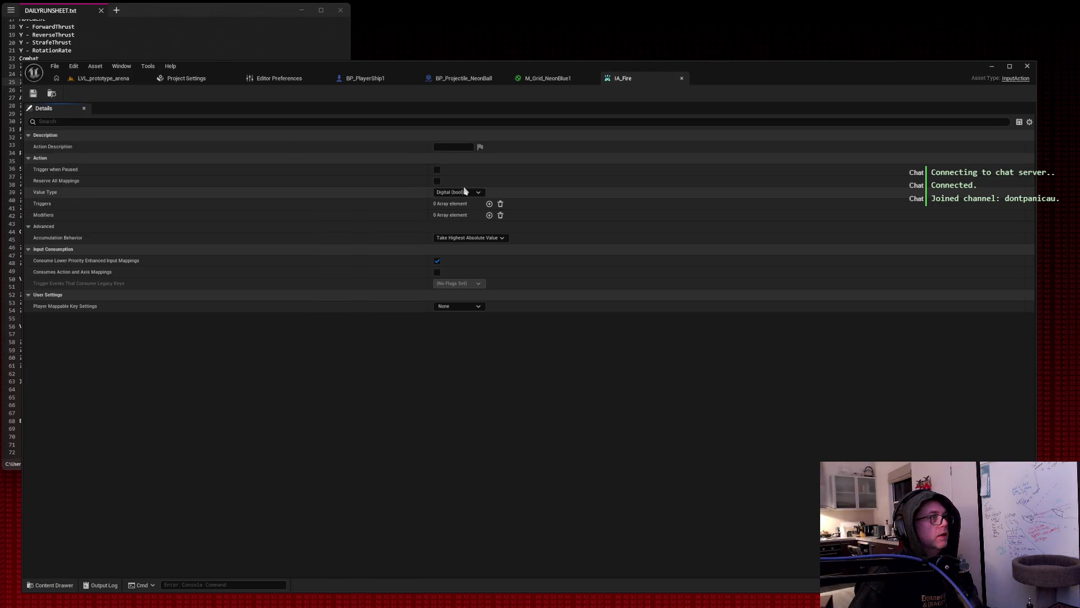
{"action": "left_click", "coordinate": [681, 80]}
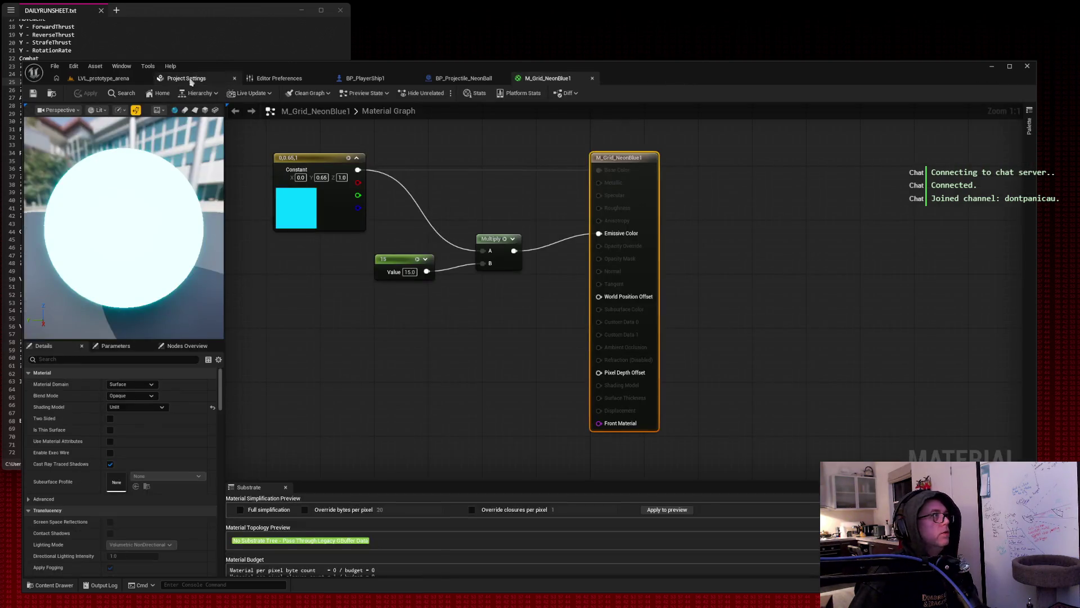
{"action": "left_click", "coordinate": [119, 82]}
{"action": "left_click", "coordinate": [168, 515]}
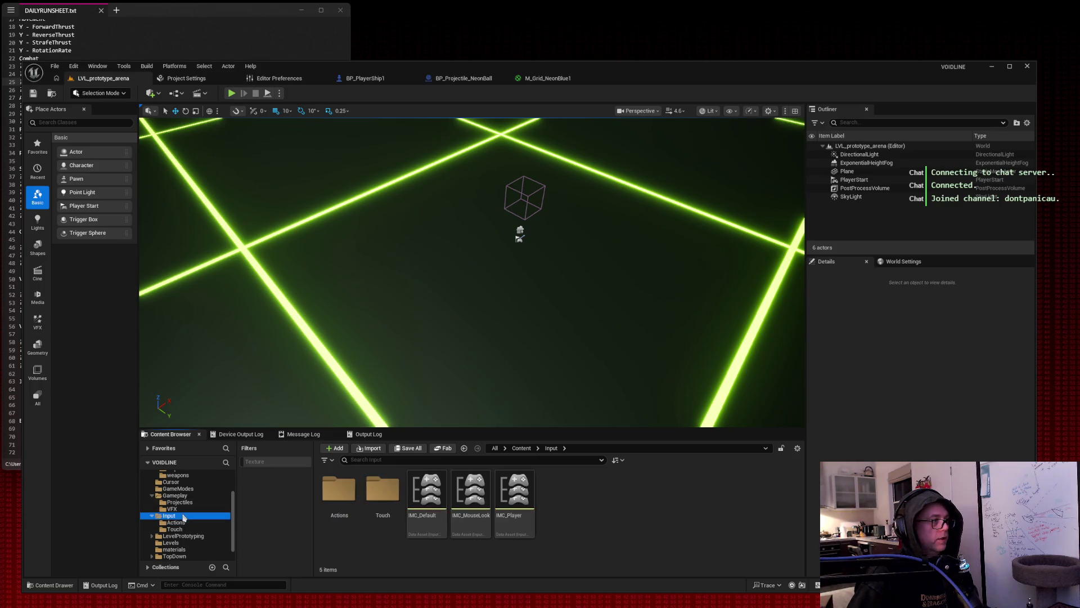